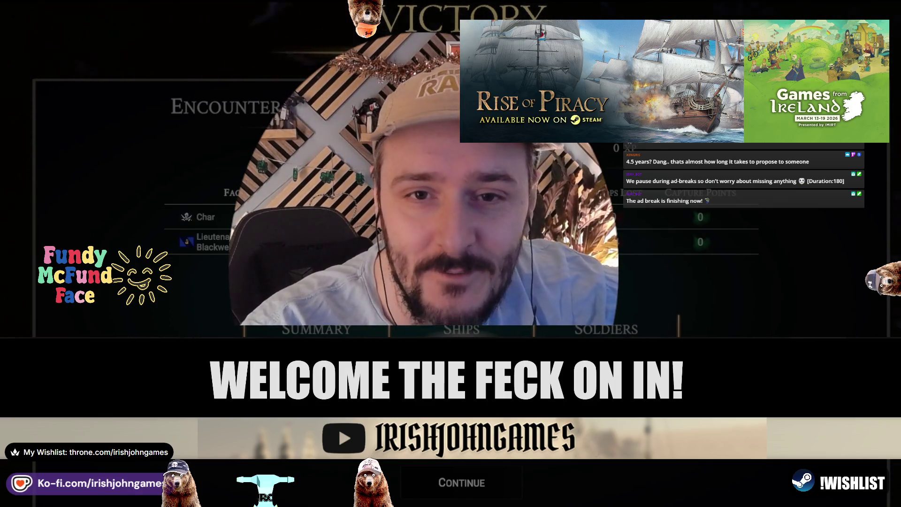
- Dismiss the battle Victory summary and open the Market of Ironwood Haven
left_click(479, 487)
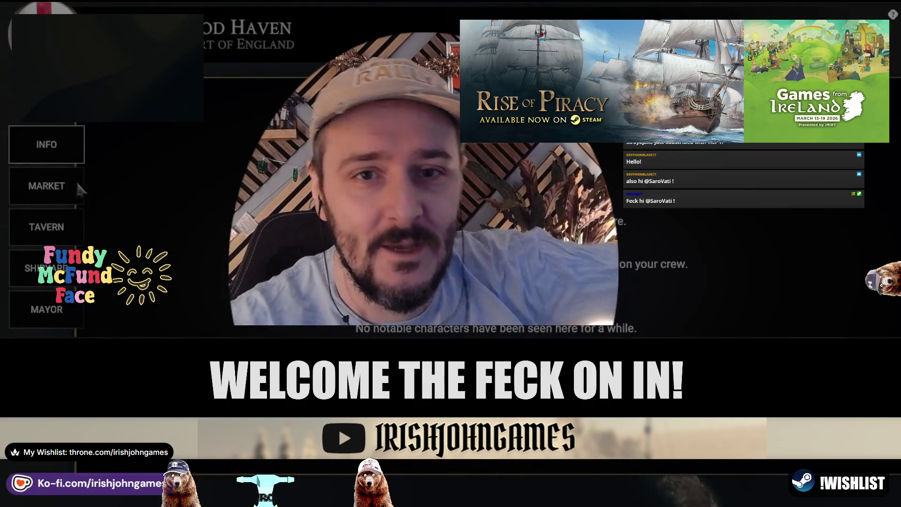
left_click(76, 183)
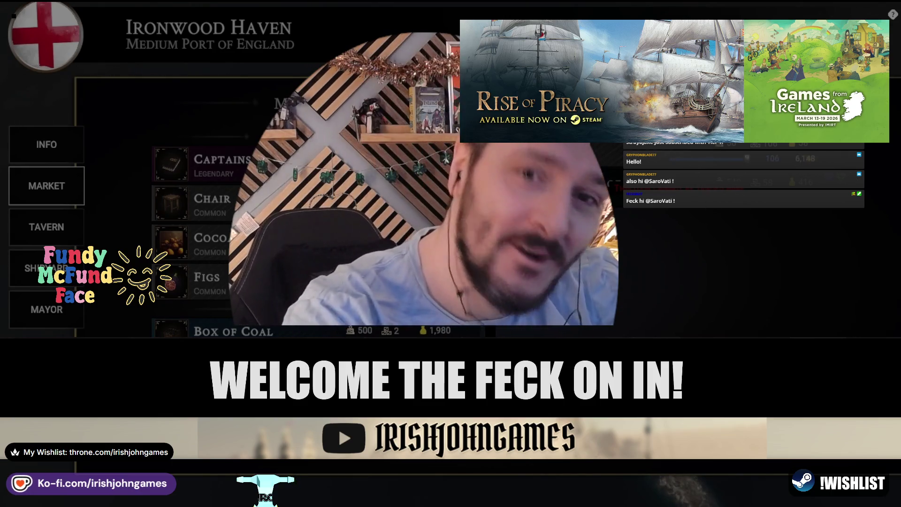
- Browse Ironwood Haven's market goods, check the Shipyard's drydock items, then leave port
scroll(197, 234, "down", 1)
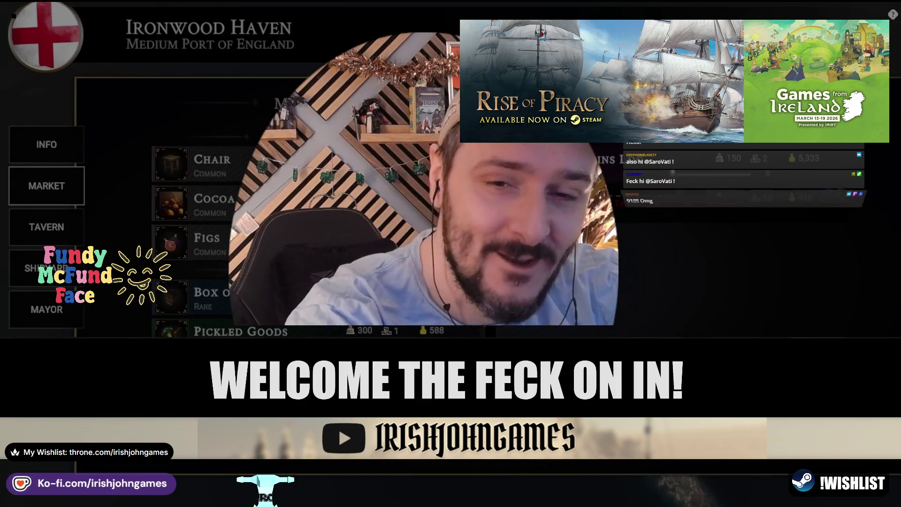
scroll(198, 235, "down", 1)
scroll(197, 235, "down", 1)
scroll(197, 234, "down", 2)
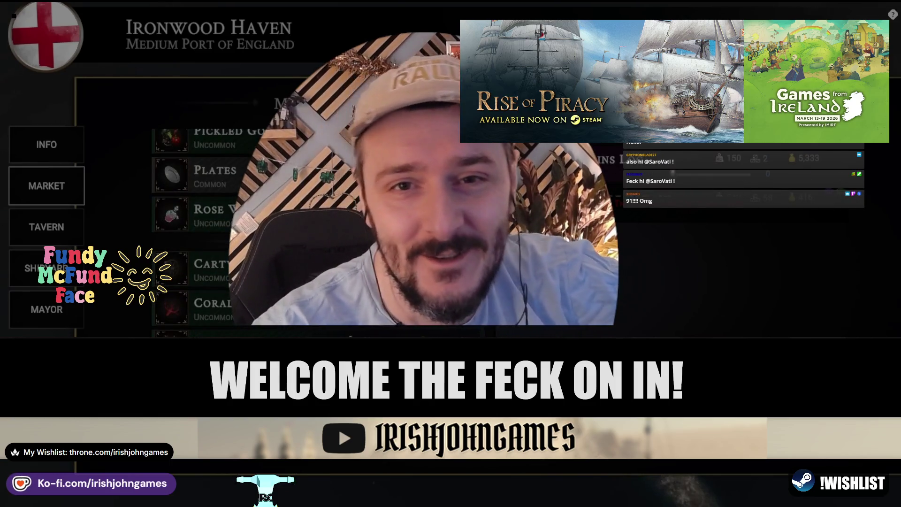
scroll(197, 235, "up", 3)
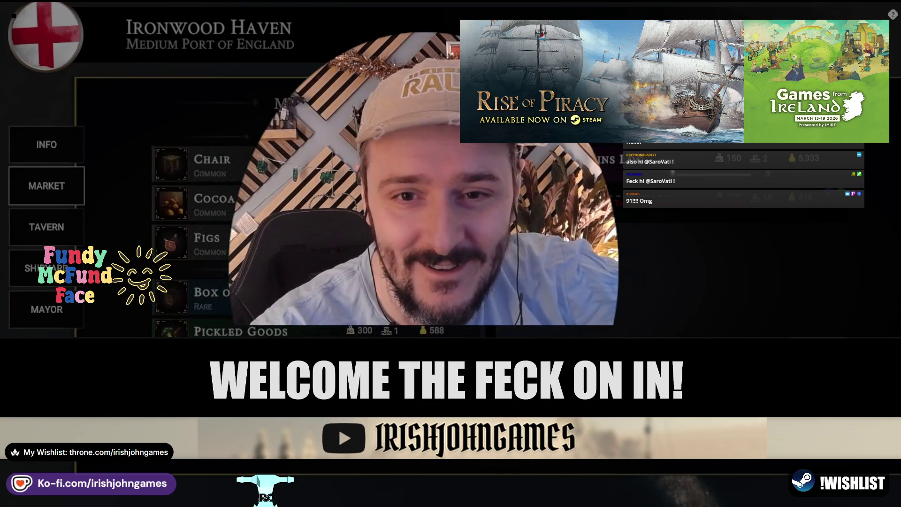
scroll(197, 235, "down", 2)
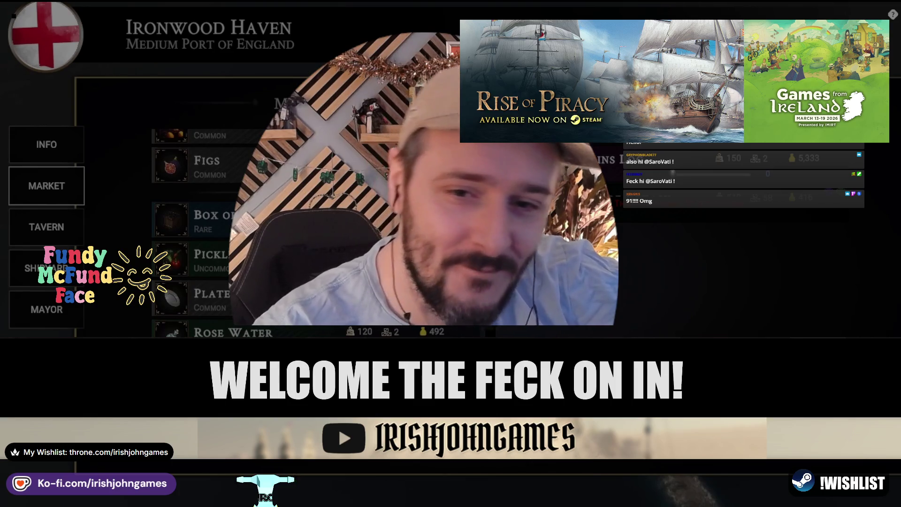
scroll(197, 235, "up", 2)
left_click(46, 269)
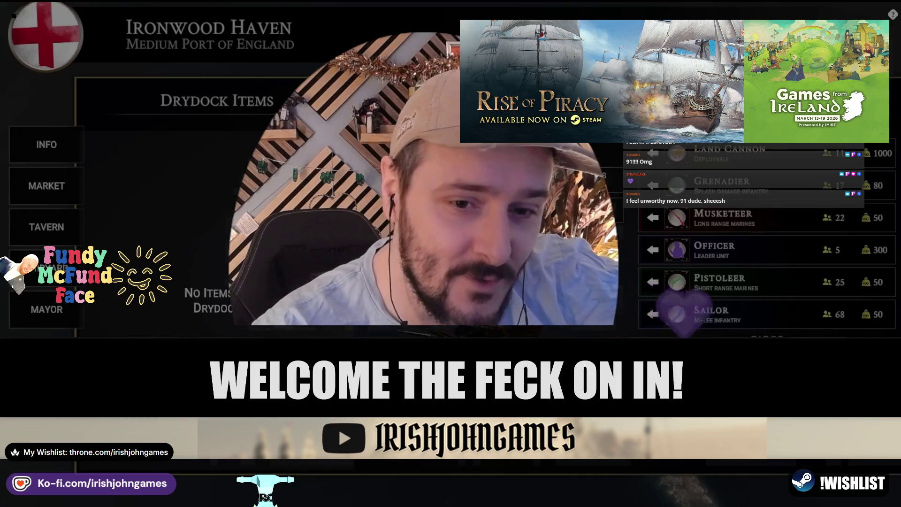
key("Escape")
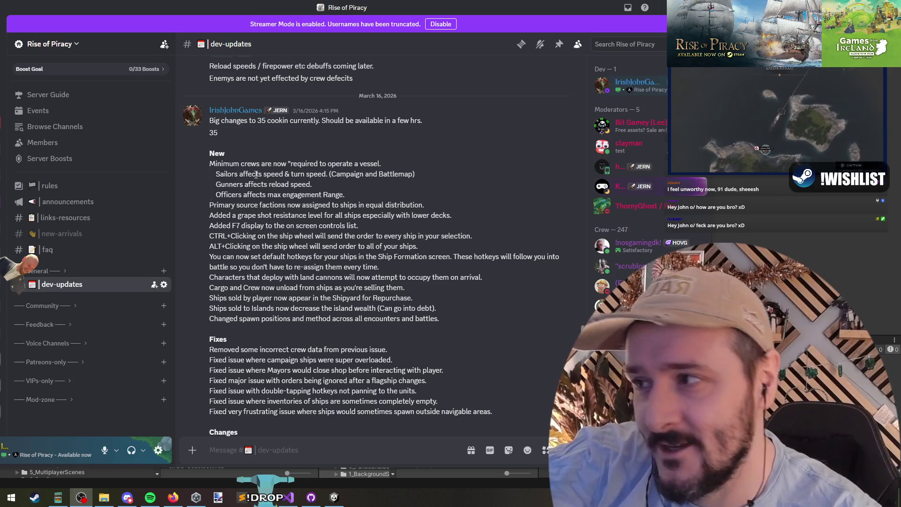
left_click_drag(209, 151, 314, 405)
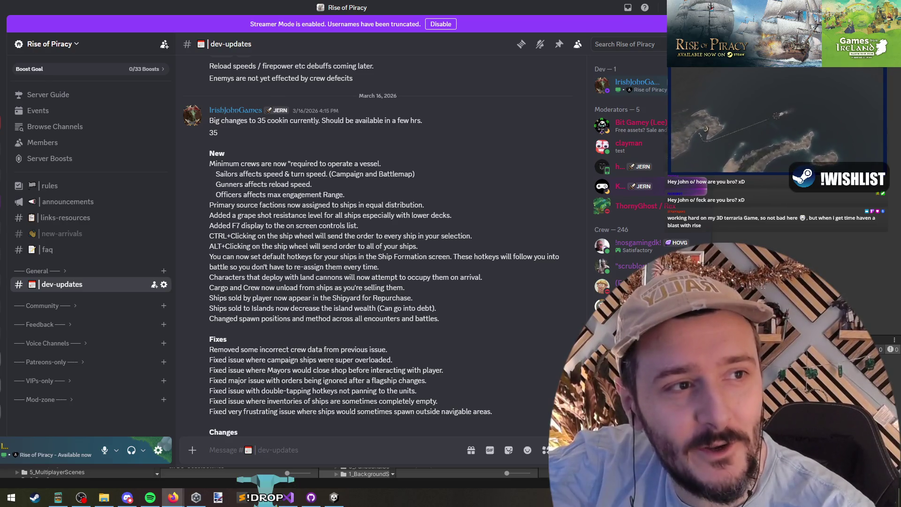
left_click(174, 497)
scroll(437, 192, "down", 5)
scroll(435, 203, "up", 2)
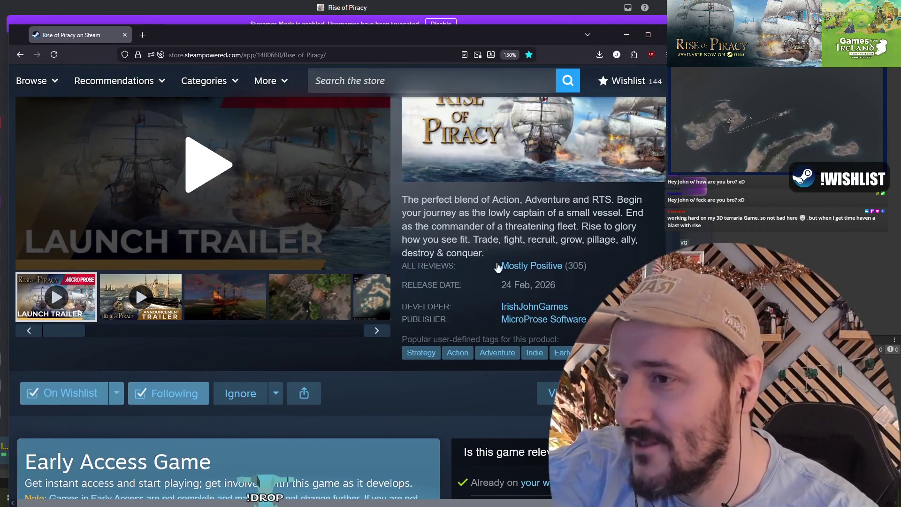
scroll(372, 234, "up", 2)
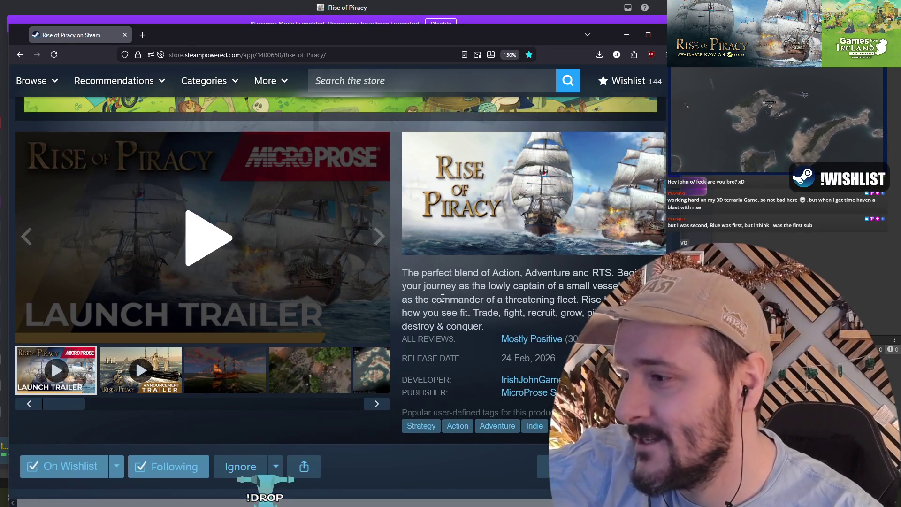
key("alt+Tab")
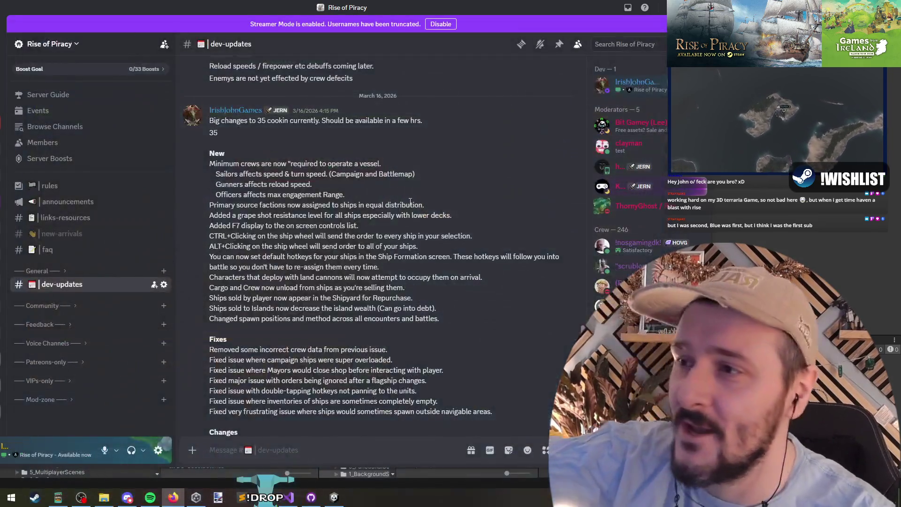
- Highlight the minimum crews note and the Sailors, Gunners and Officers crew-role notes
mouse_move(215, 163)
left_mouse_down()
mouse_move(404, 174)
mouse_move(375, 164)
left_mouse_up()
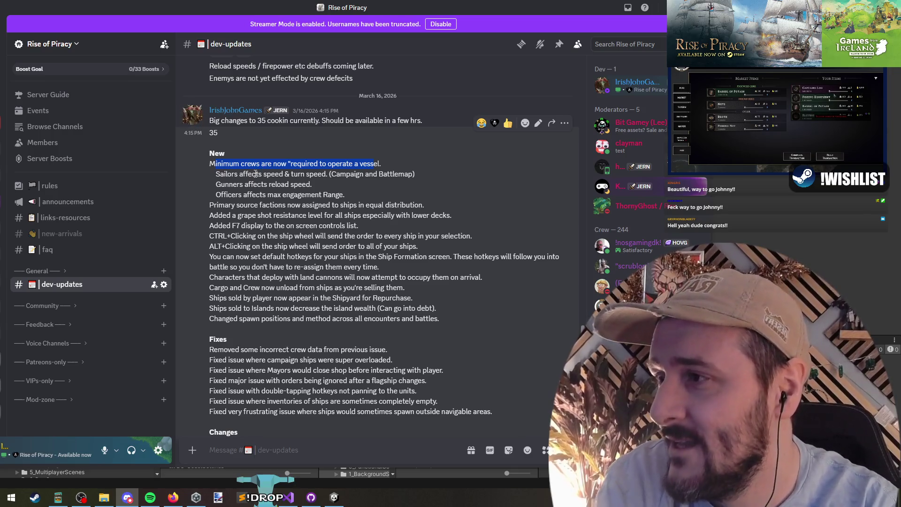
left_click_drag(209, 164, 380, 165)
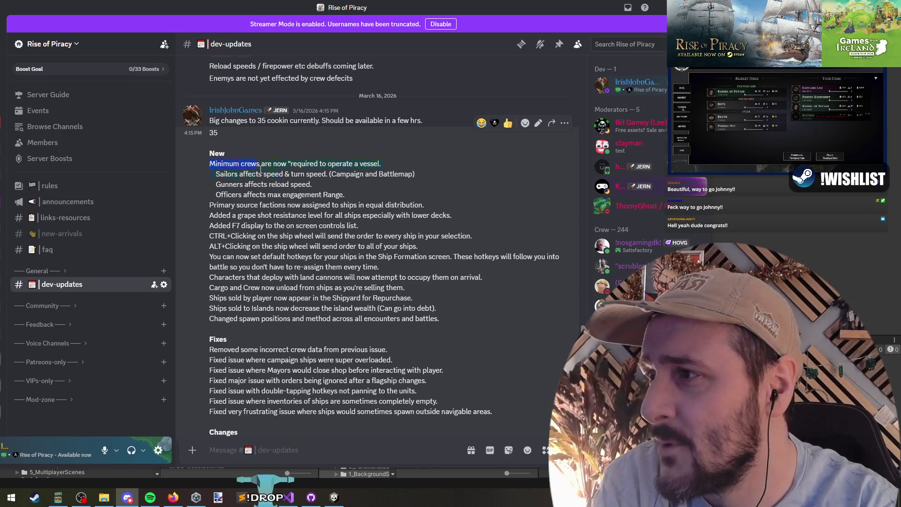
left_click(293, 177)
mouse_move(217, 173)
left_mouse_down()
mouse_move(376, 195)
mouse_move(148, 174)
mouse_move(199, 181)
mouse_move(211, 162)
mouse_move(413, 175)
mouse_move(357, 195)
mouse_move(376, 210)
left_mouse_up()
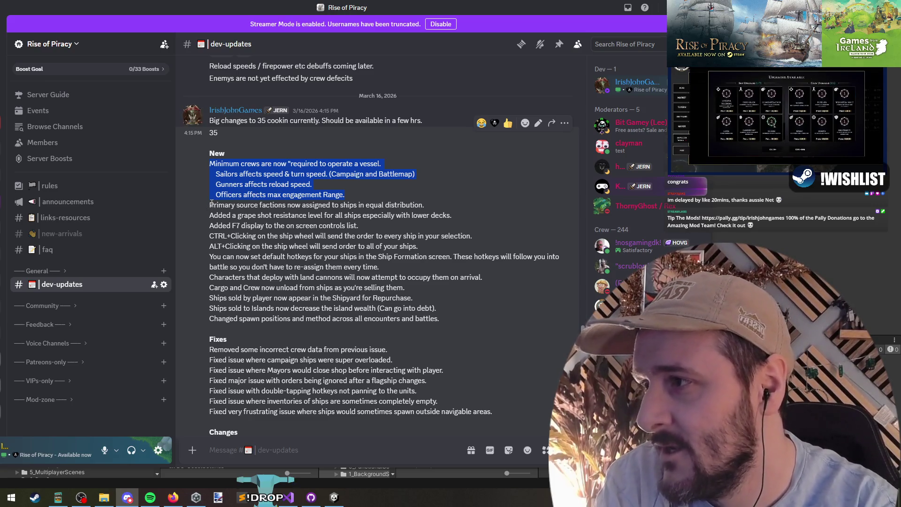
- Highlight the primary source factions line and begin selecting the grape shot resistance note
mouse_move(212, 205)
left_mouse_down()
mouse_move(423, 204)
mouse_move(231, 176)
mouse_move(193, 162)
mouse_move(204, 168)
left_mouse_up()
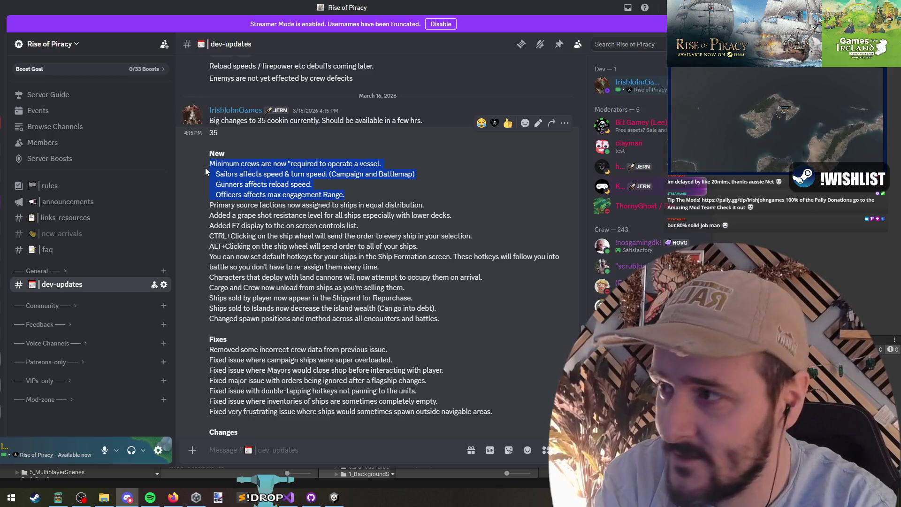
left_click_drag(425, 206, 210, 205)
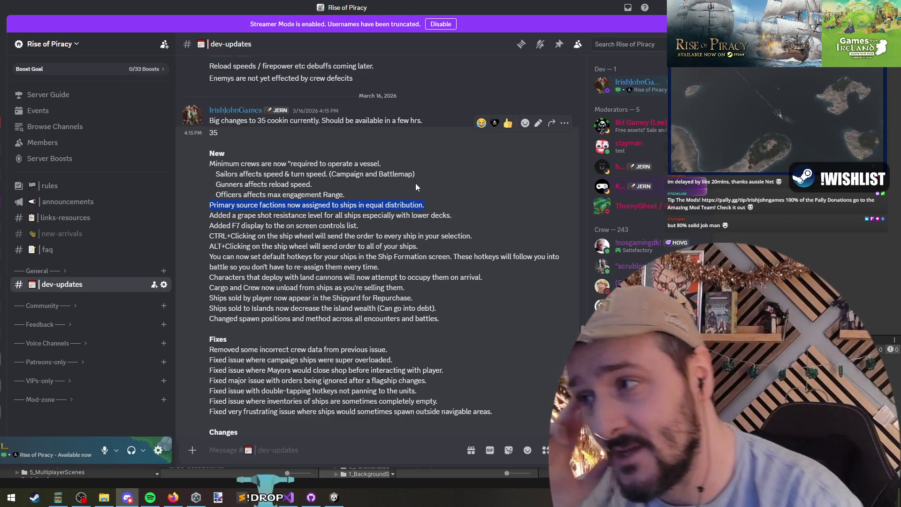
left_click(214, 216)
left_click_drag(214, 216, 478, 216)
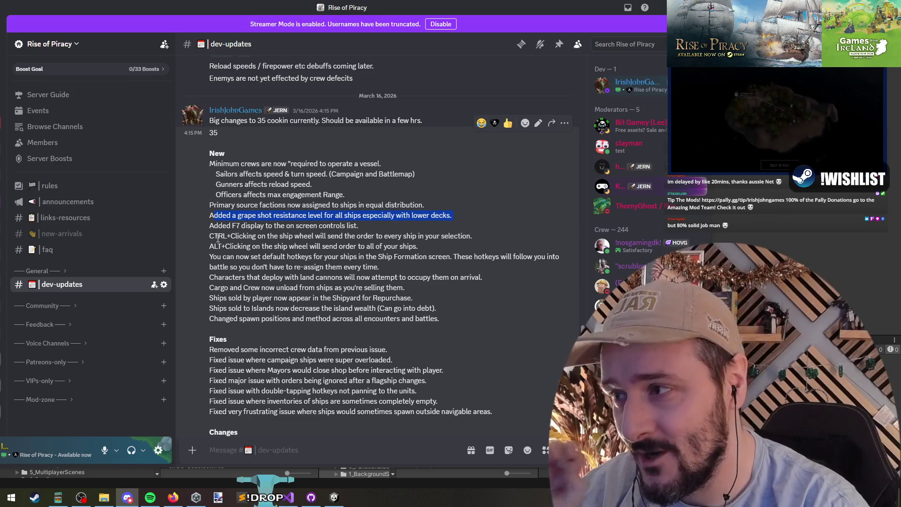
- Highlight the whole grape shot resistance line and the F7 on-screen controls note
triple_click(214, 226)
triple_click(245, 215)
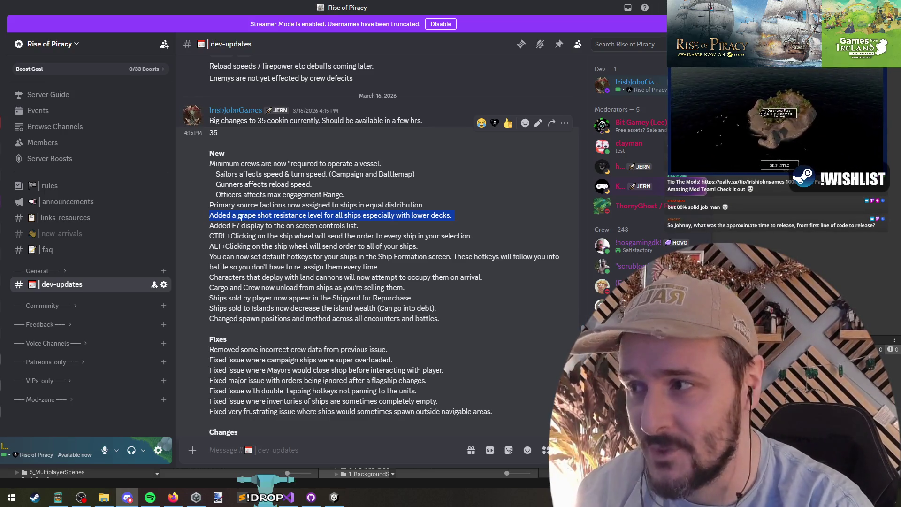
left_click_drag(218, 226, 356, 225)
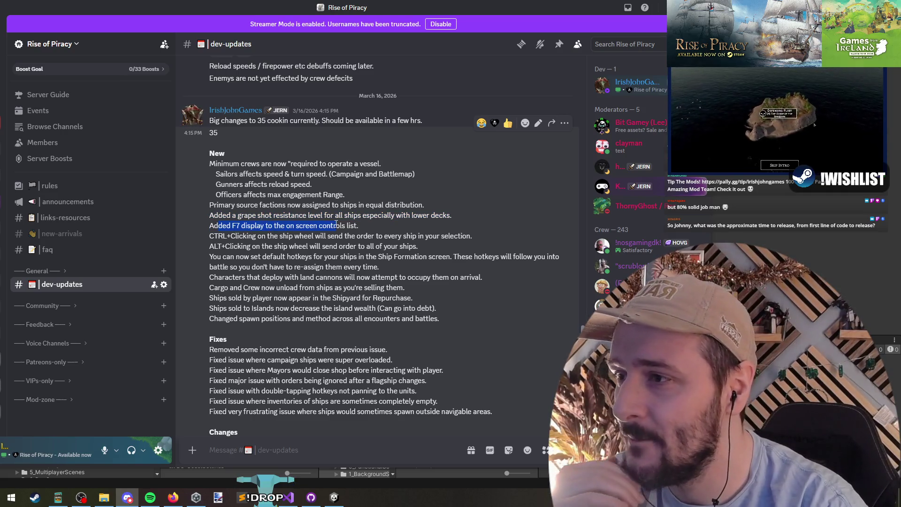
- Highlight the CTRL- and ALT-click ship wheel order notes and the default hotkeys line
left_click_drag(210, 235, 473, 236)
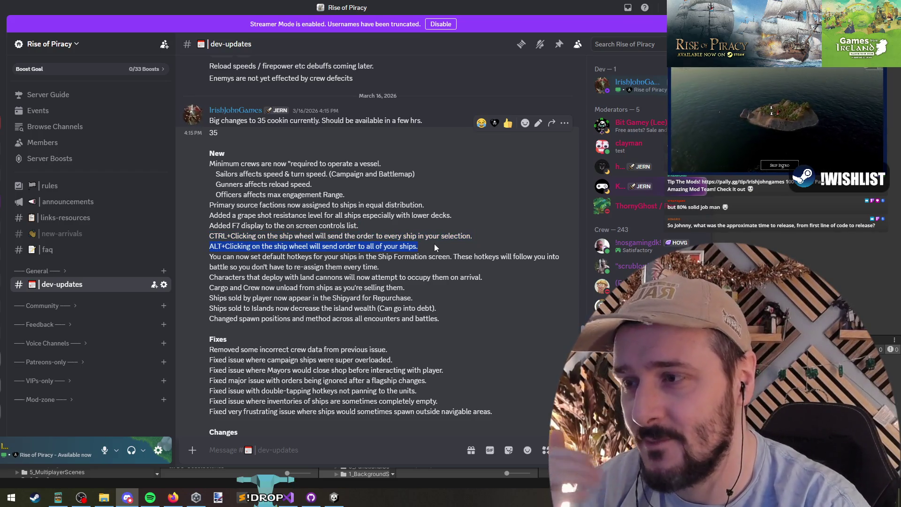
left_click_drag(435, 248, 209, 236)
left_click(237, 236)
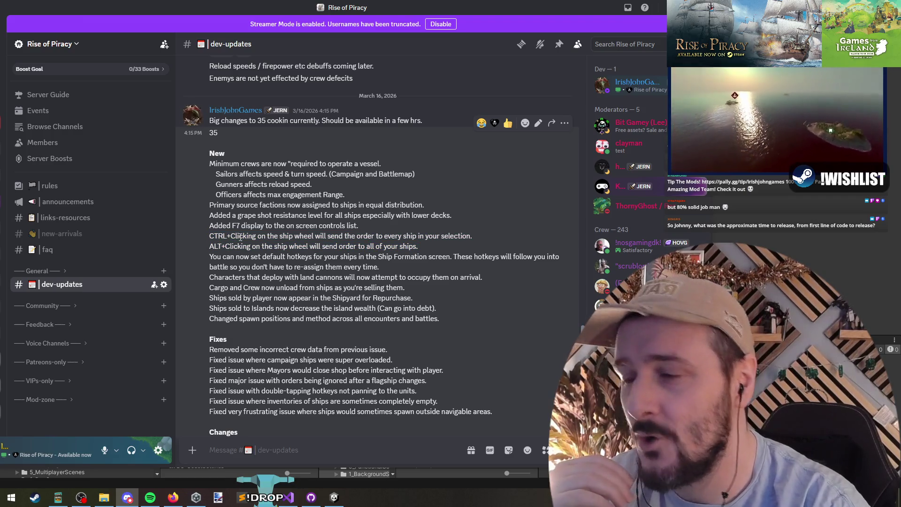
mouse_move(281, 236)
left_mouse_down()
mouse_move(313, 236)
mouse_move(270, 248)
left_mouse_up()
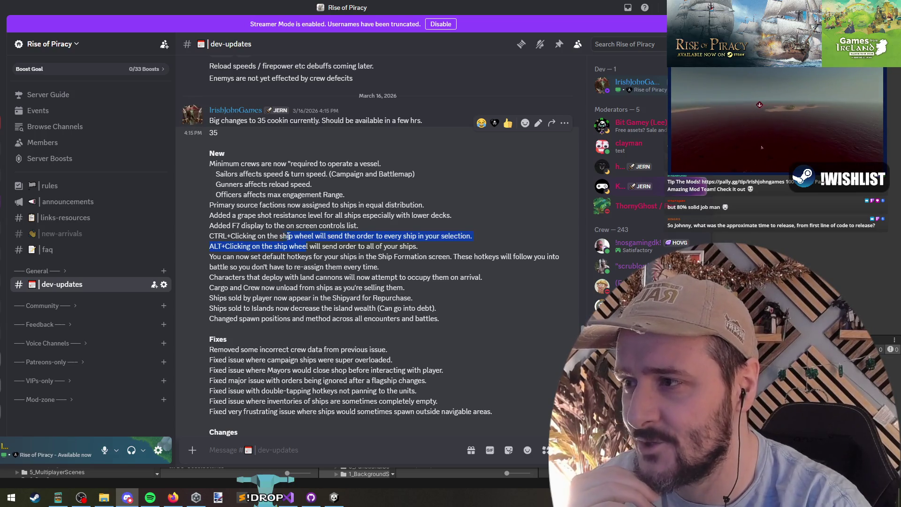
left_click(304, 244)
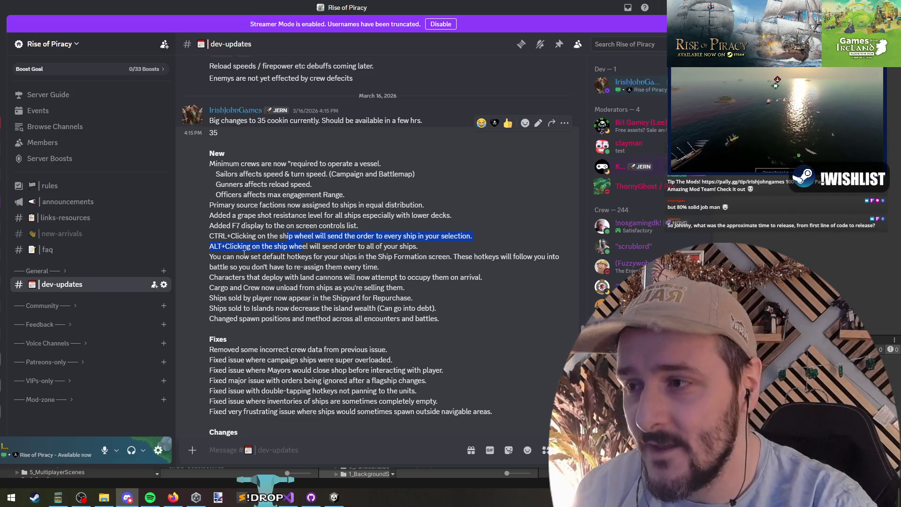
mouse_move(216, 257)
left_mouse_down()
mouse_move(219, 271)
mouse_move(338, 260)
mouse_move(328, 278)
mouse_move(376, 267)
left_mouse_up()
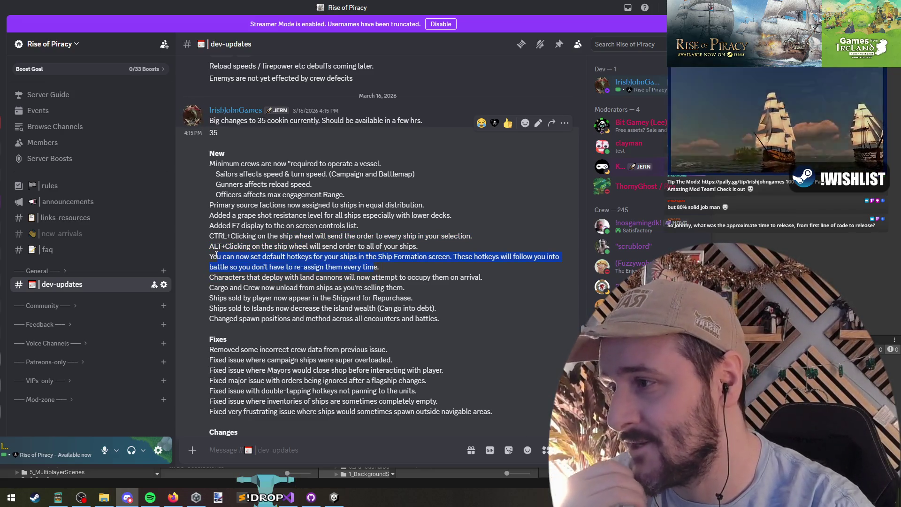
- Select the 'You can now set default hotkeys' line and the words 'Ship Formation'
mouse_move(216, 256)
left_mouse_down()
mouse_move(364, 257)
mouse_move(370, 266)
left_mouse_up()
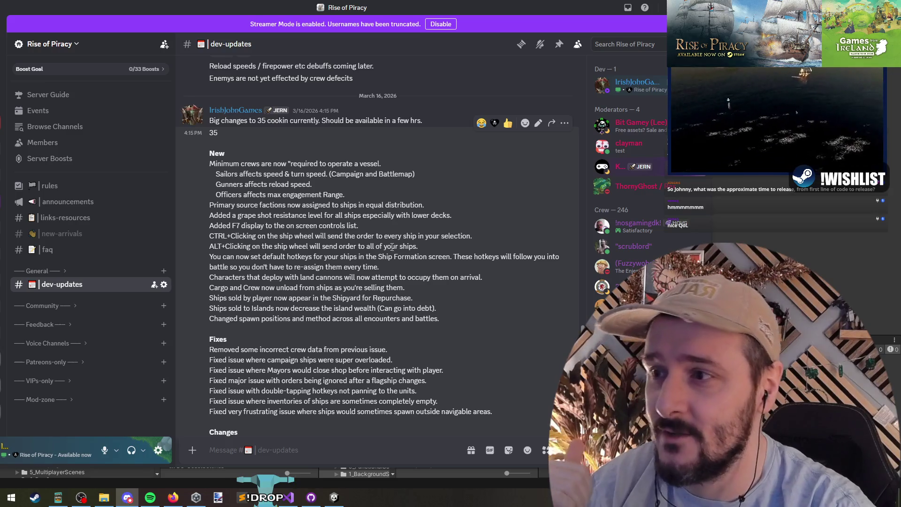
mouse_move(428, 257)
left_mouse_down()
mouse_move(380, 257)
mouse_move(424, 259)
left_mouse_up()
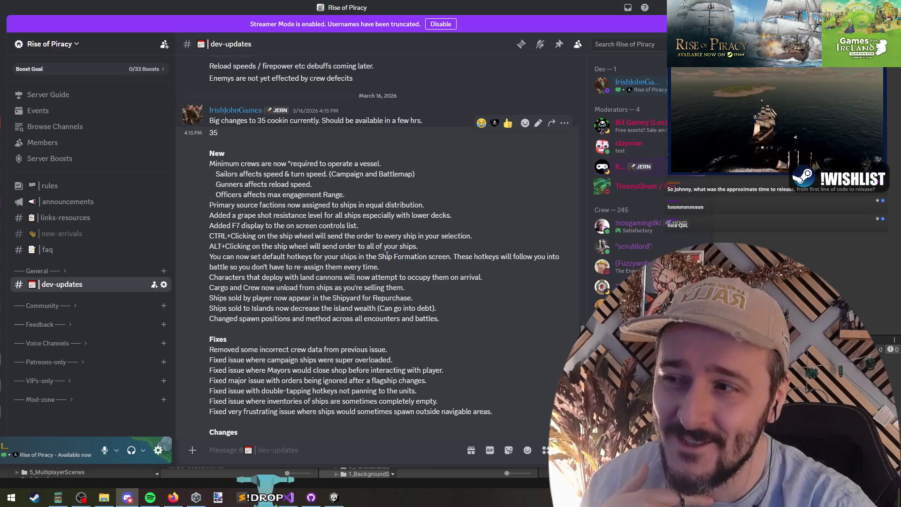
left_click(375, 257)
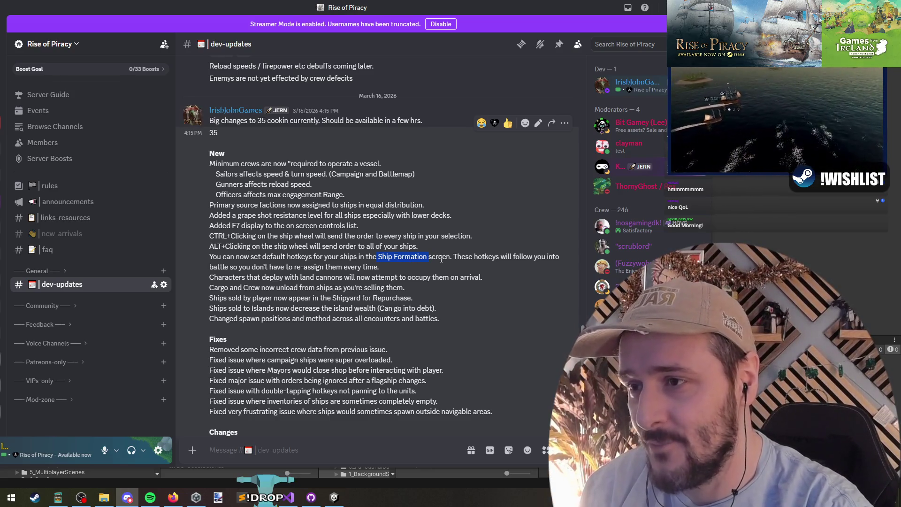
left_click_drag(454, 257, 458, 265)
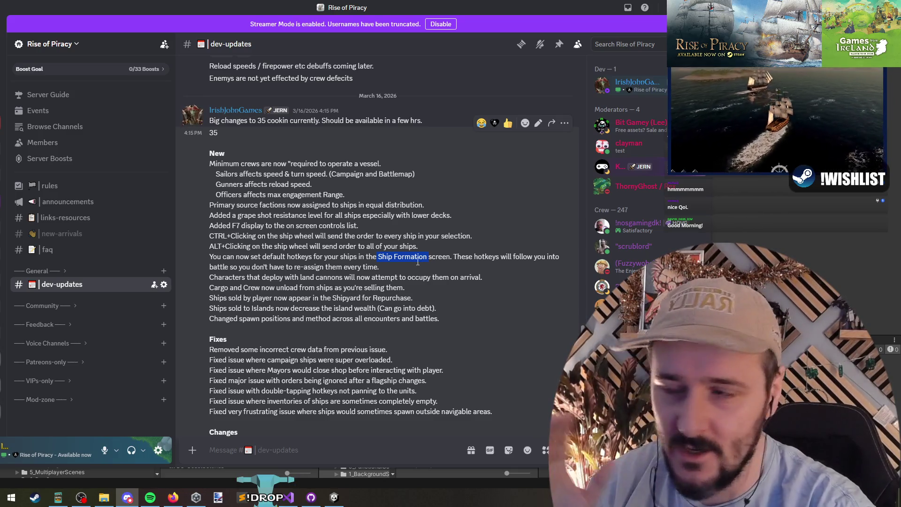
left_click(379, 256)
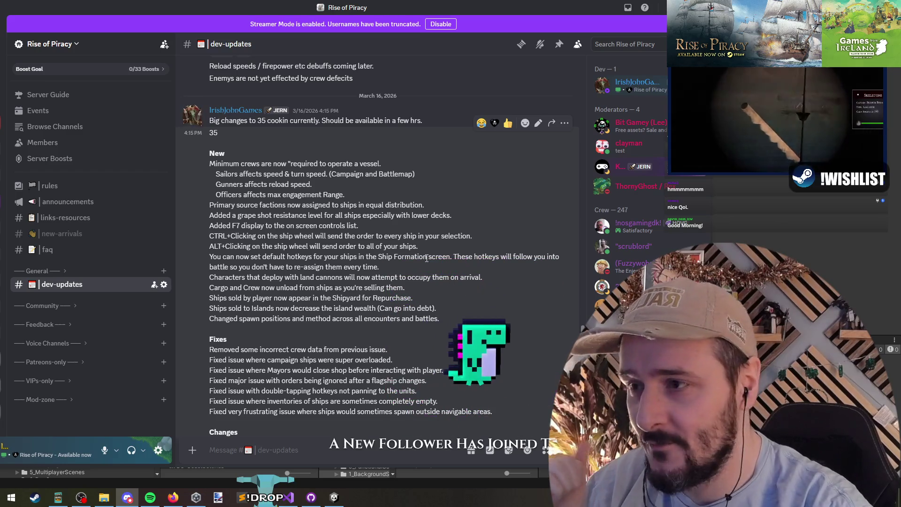
left_click_drag(218, 277, 480, 276)
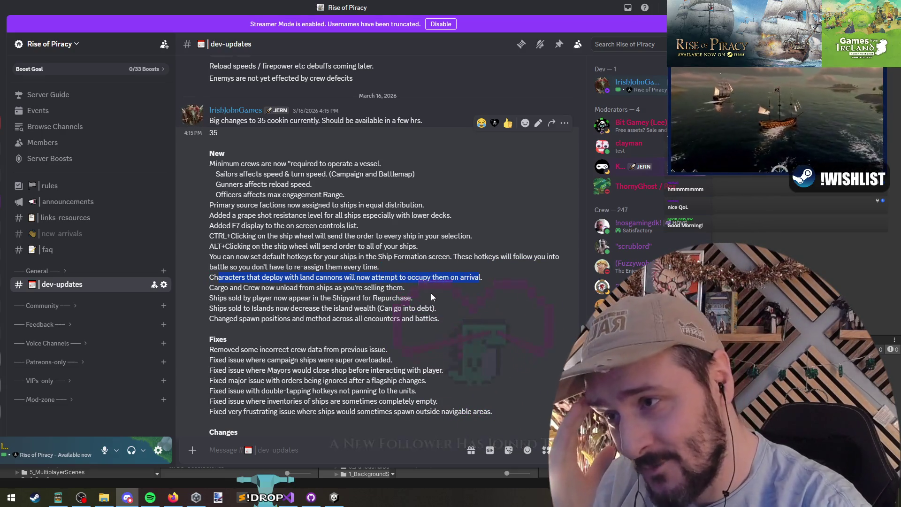
double_click(417, 277)
triple_click(417, 277)
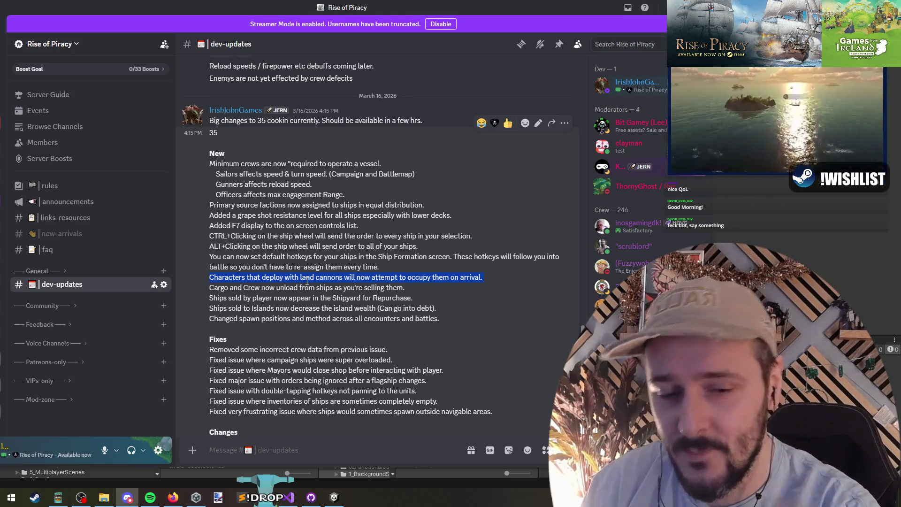
left_click_drag(214, 288, 397, 288)
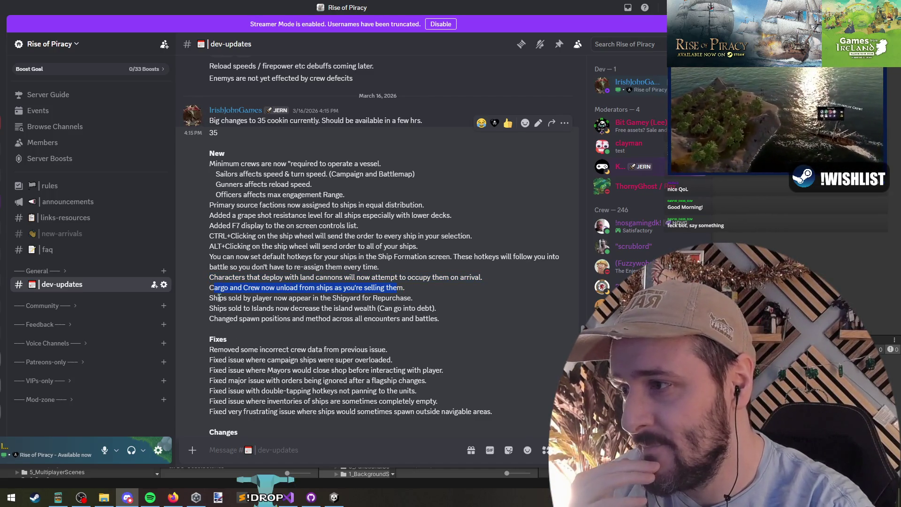
left_click_drag(217, 289, 231, 289)
mouse_move(307, 284)
left_mouse_down()
mouse_move(418, 296)
mouse_move(398, 288)
left_mouse_up()
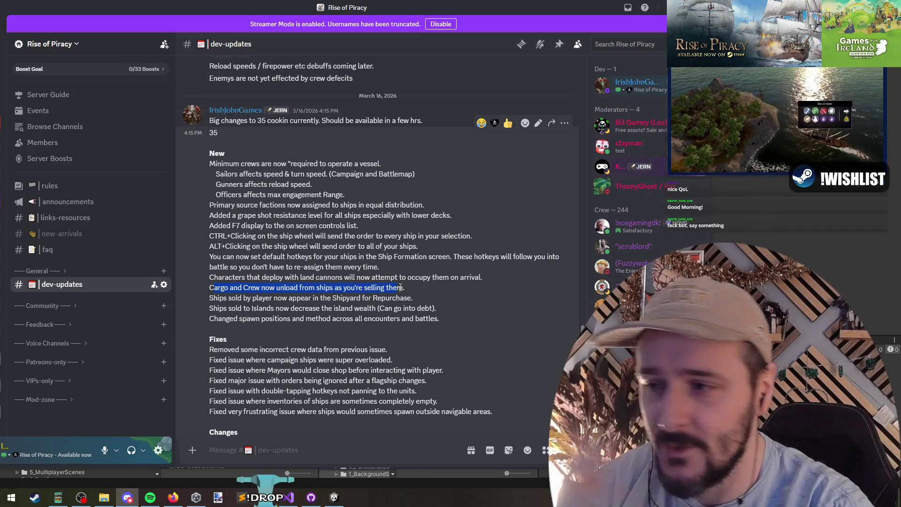
left_click(221, 289)
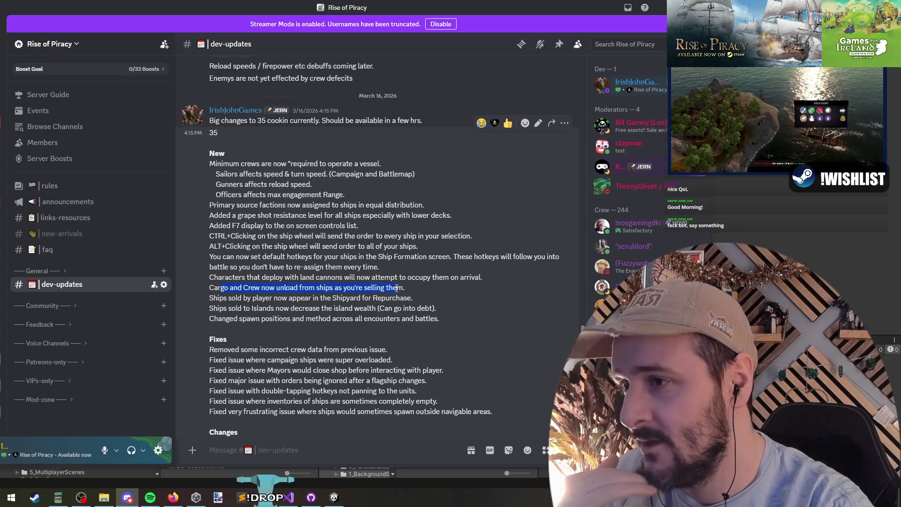
left_click_drag(269, 297, 272, 298)
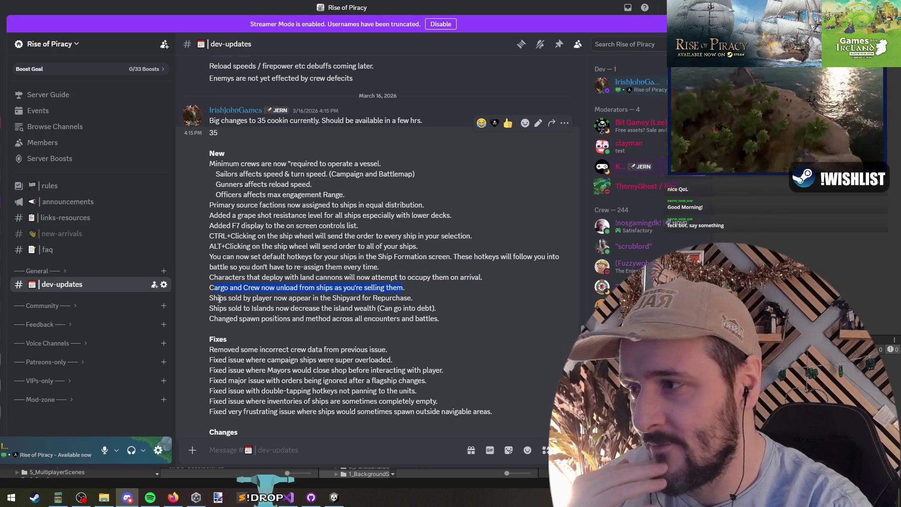
mouse_move(214, 287)
left_mouse_down()
mouse_move(252, 288)
mouse_move(216, 298)
mouse_move(382, 296)
left_mouse_up()
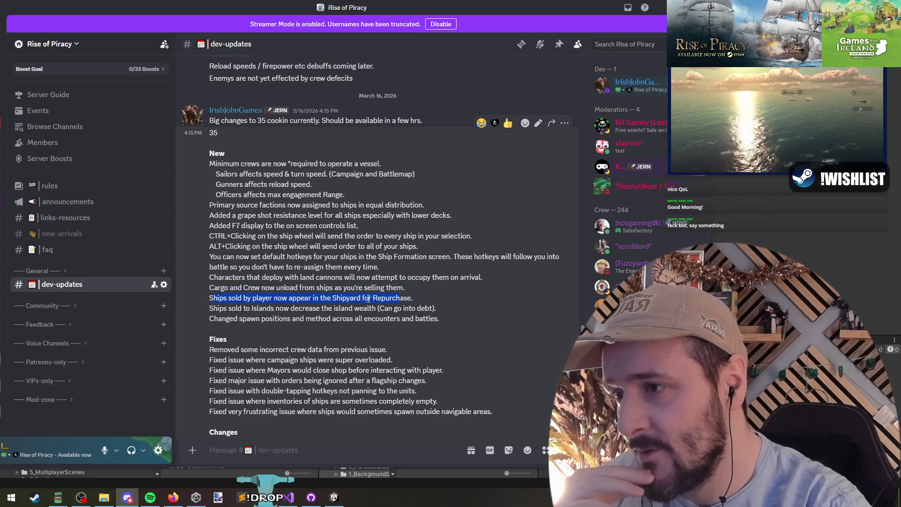
left_click_drag(215, 298, 410, 298)
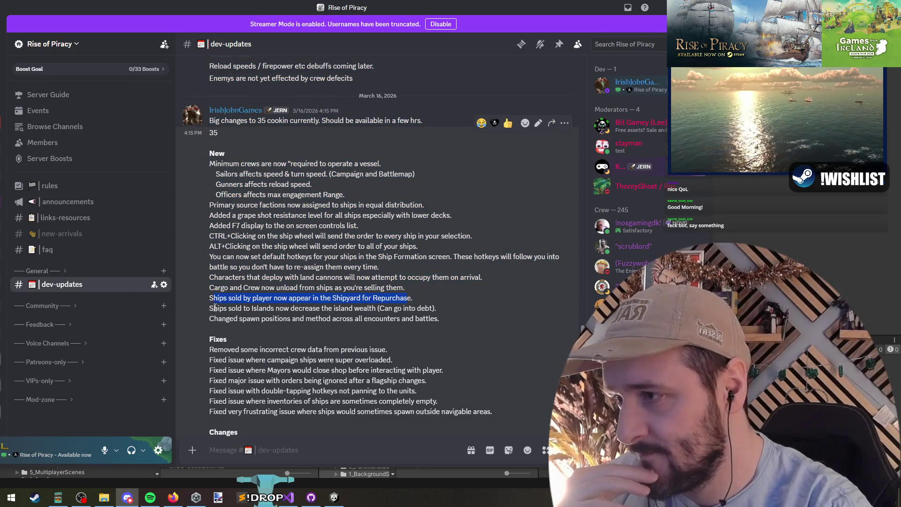
mouse_move(284, 308)
left_mouse_down()
mouse_move(345, 319)
mouse_move(368, 312)
left_mouse_up()
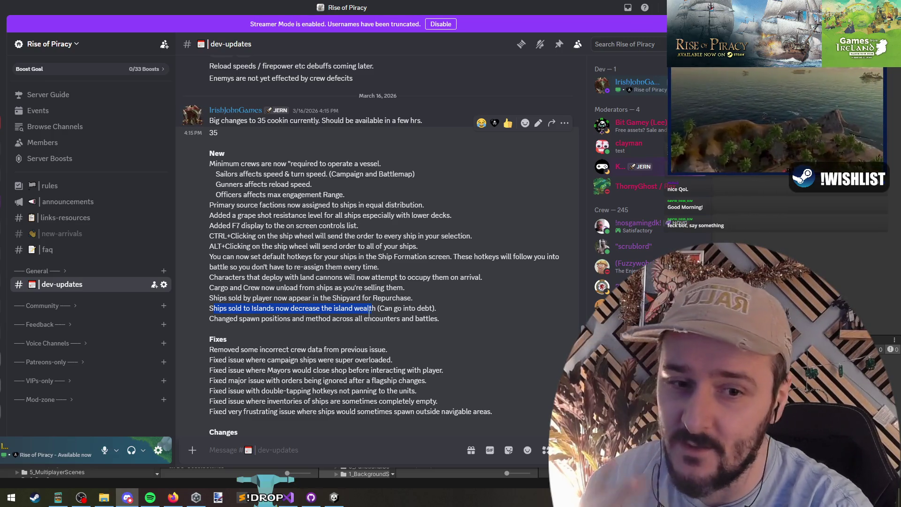
left_click_drag(432, 305, 422, 312)
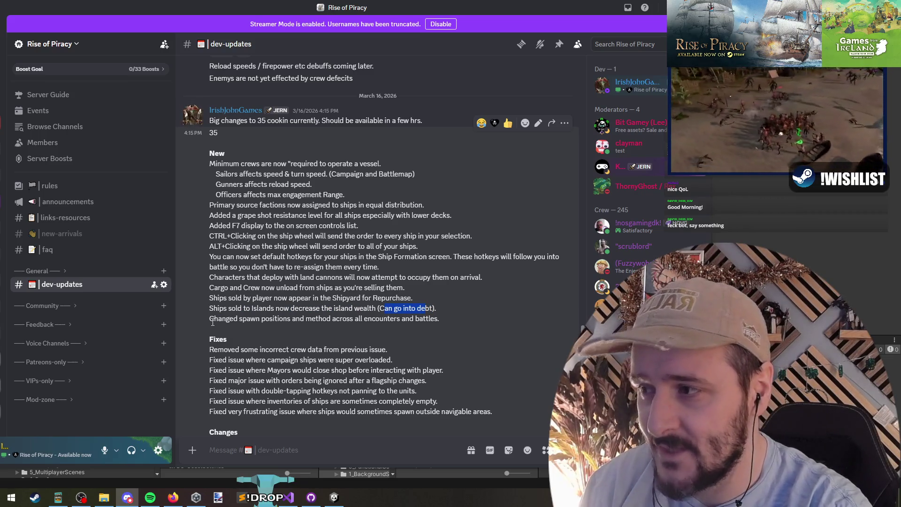
left_click_drag(215, 309, 408, 298)
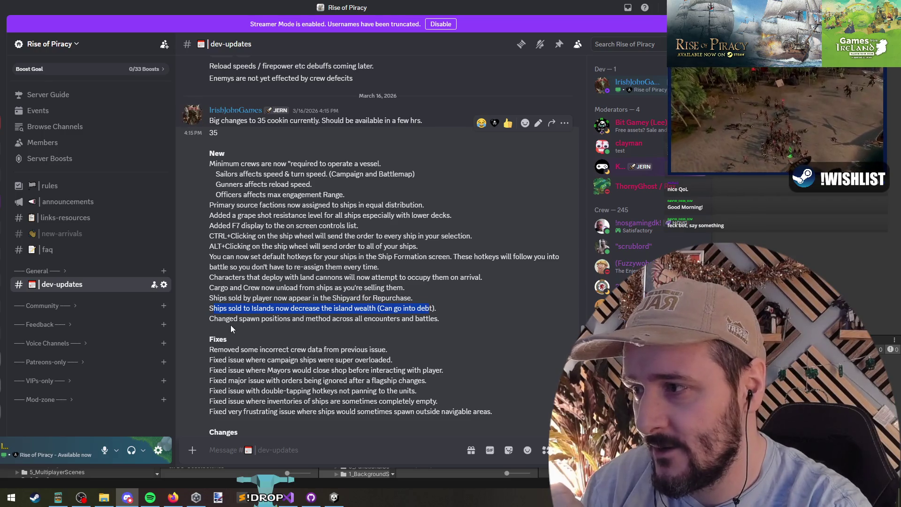
left_click_drag(215, 319, 339, 319)
mouse_move(406, 321)
left_mouse_down()
mouse_move(440, 322)
mouse_move(226, 321)
left_mouse_up()
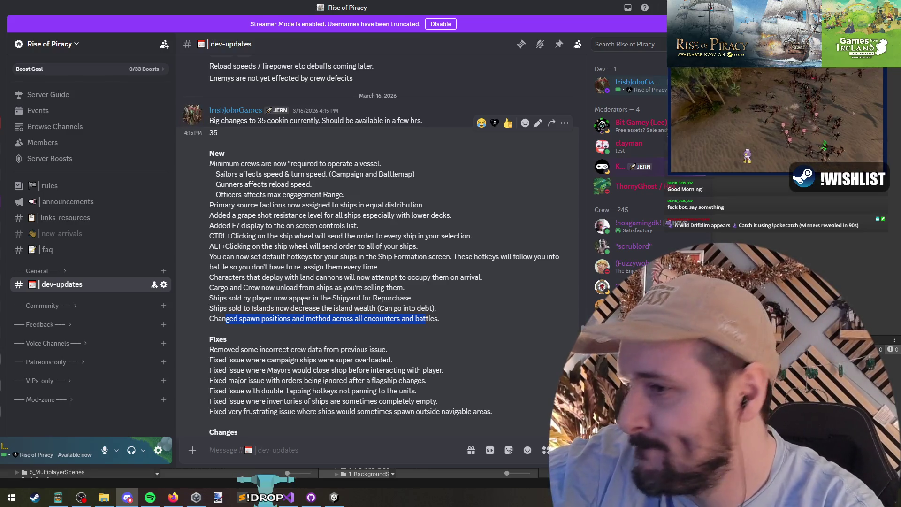
scroll(303, 302, "down", 2)
left_click_drag(214, 256, 389, 256)
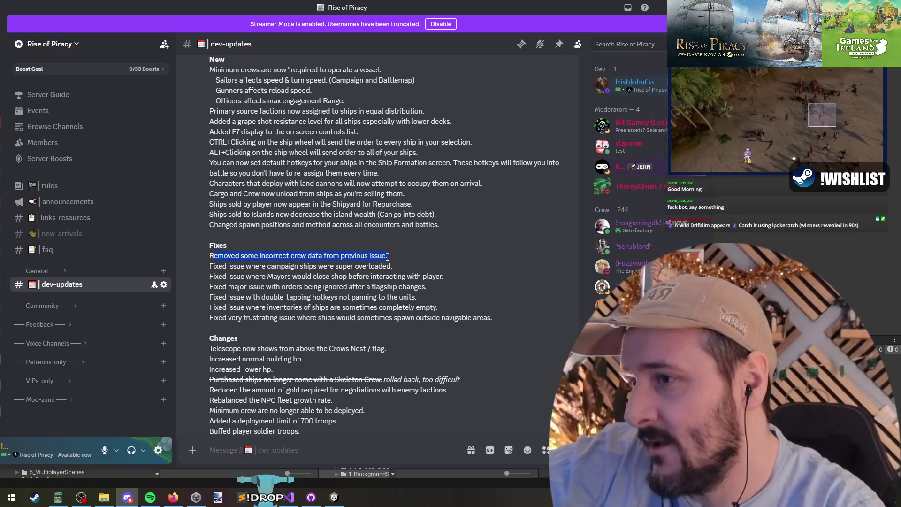
left_click(225, 239)
left_click_drag(219, 224, 320, 235)
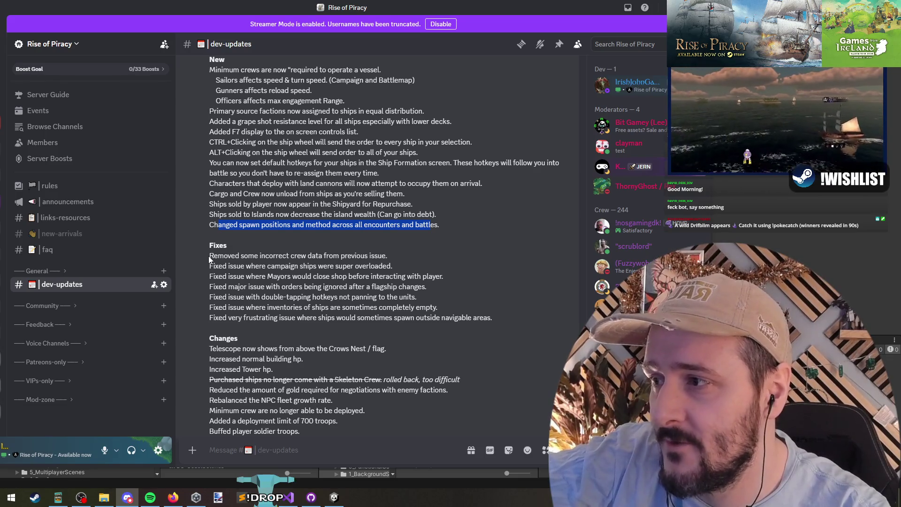
triple_click(431, 257)
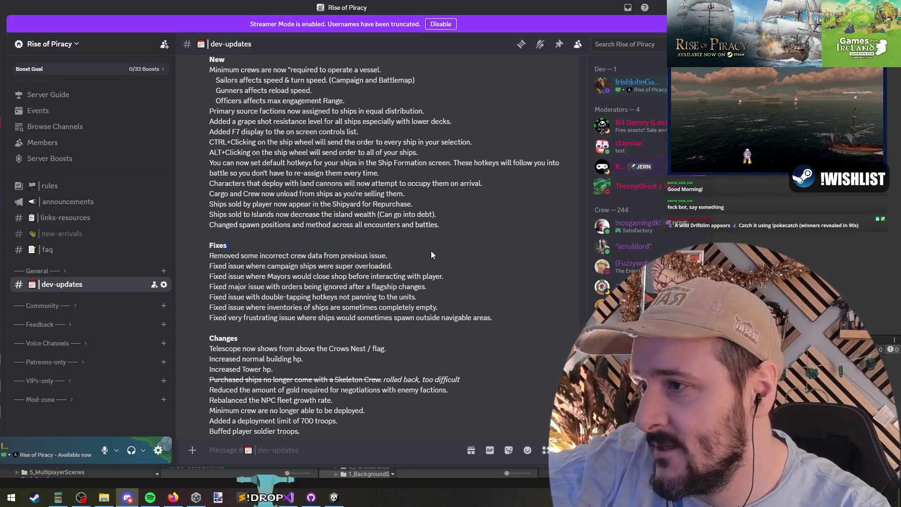
left_click_drag(269, 256, 281, 259)
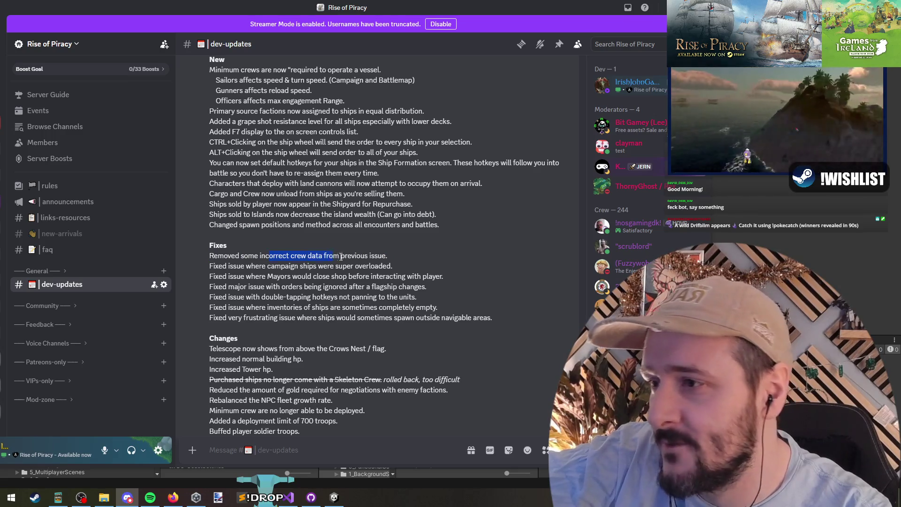
left_click(359, 256)
left_click(220, 256)
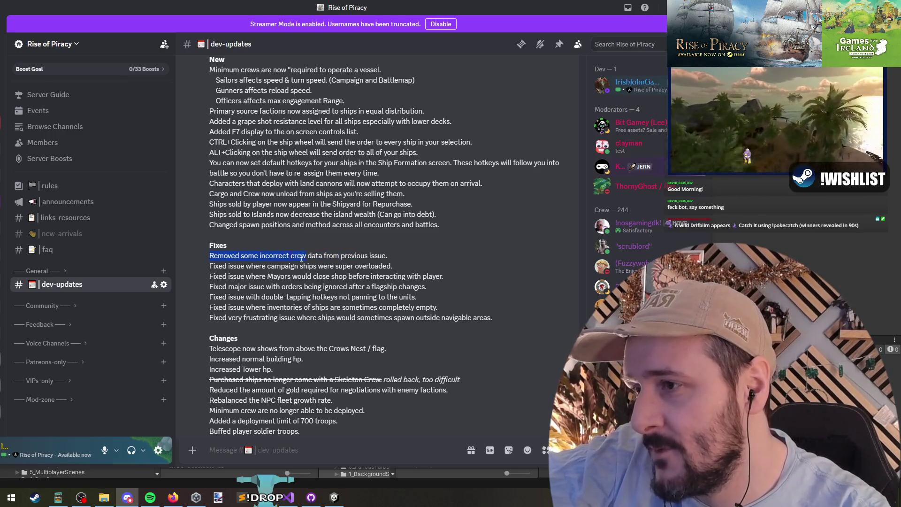
left_click(215, 267)
left_click_drag(358, 267, 384, 266)
left_click(219, 275)
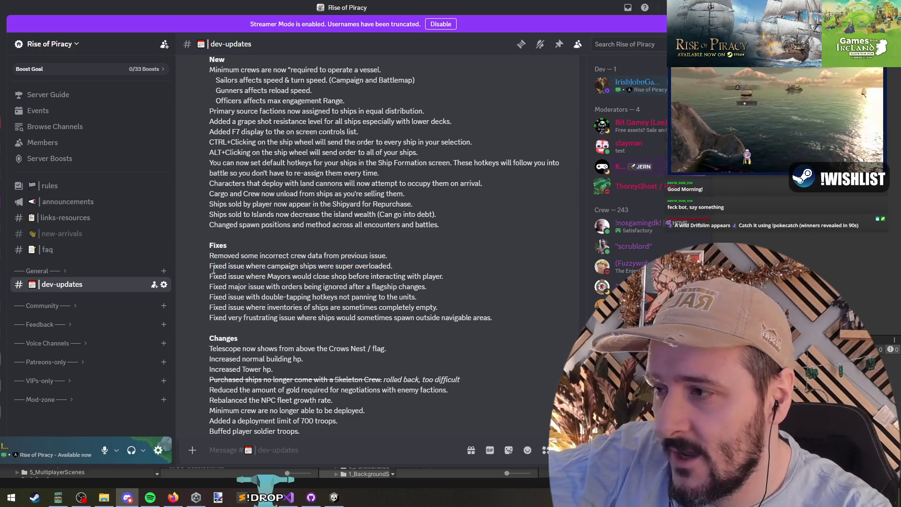
left_click_drag(381, 268, 375, 266)
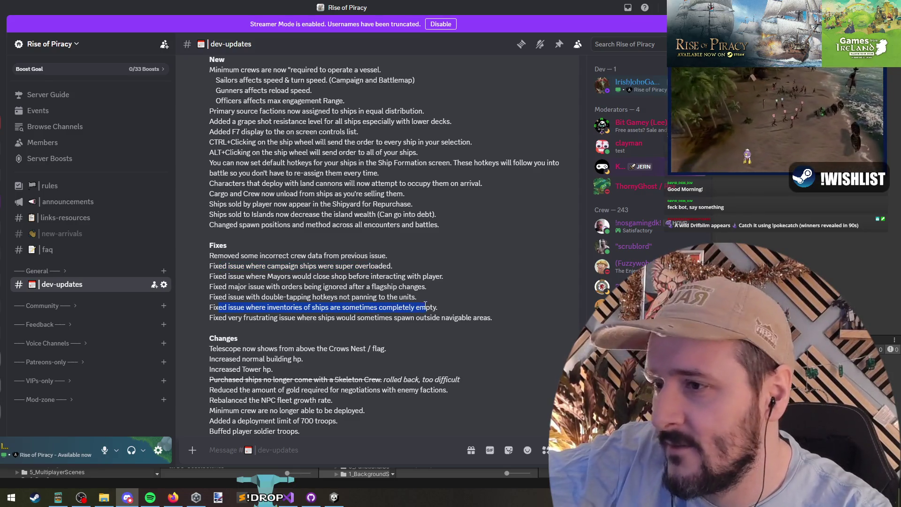
left_click(218, 266)
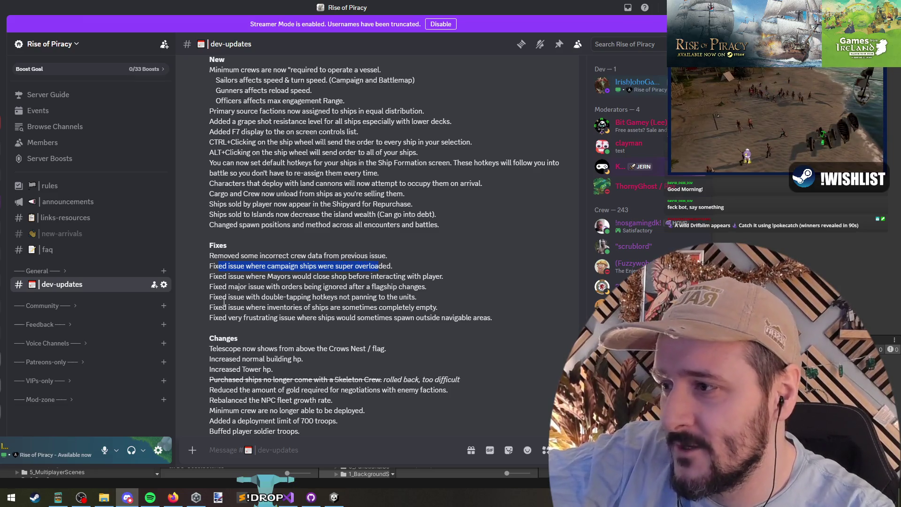
left_click_drag(218, 266, 297, 265)
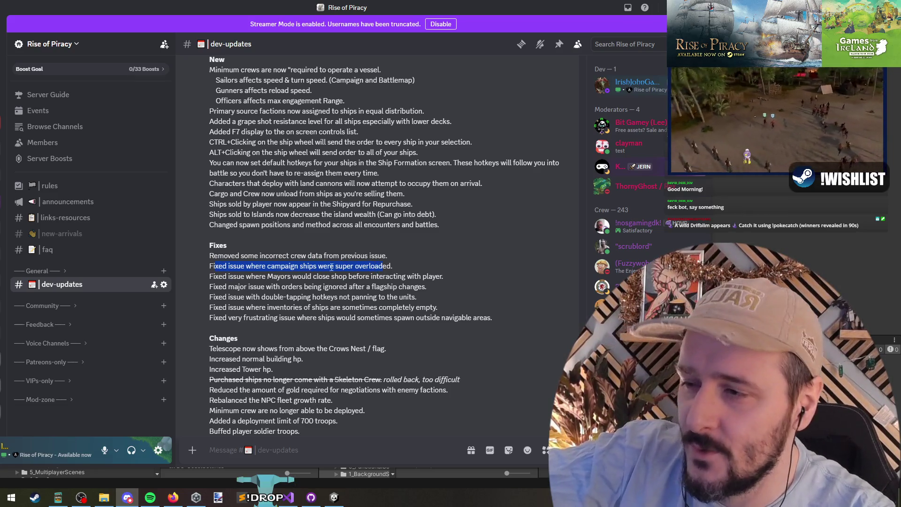
left_click_drag(408, 302, 429, 310)
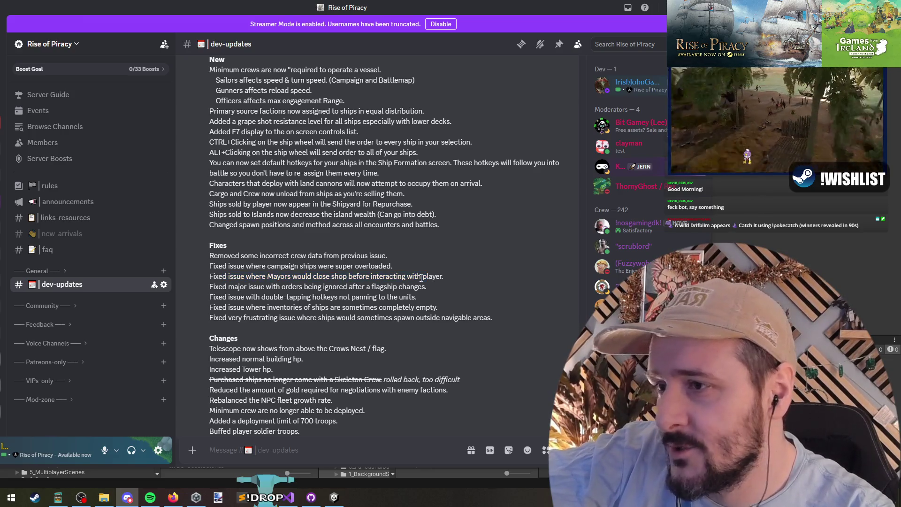
left_click_drag(231, 281, 221, 274)
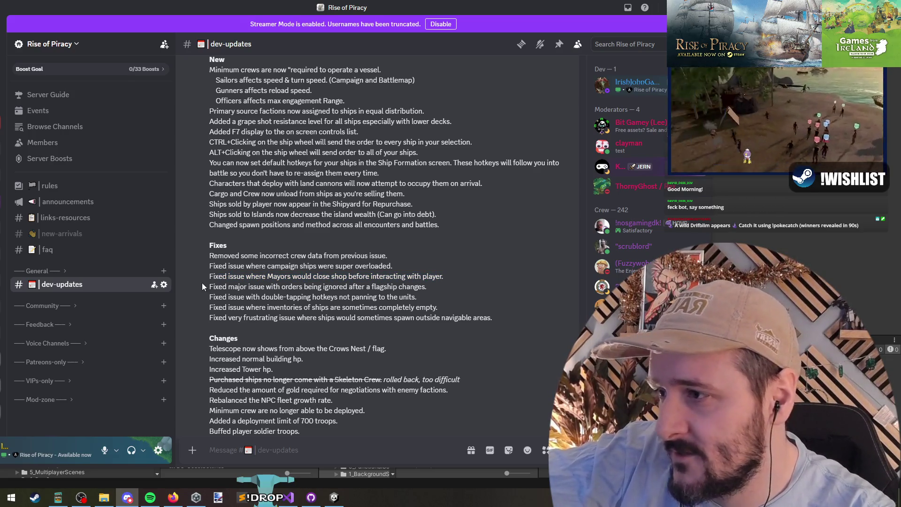
left_click_drag(384, 286, 418, 286)
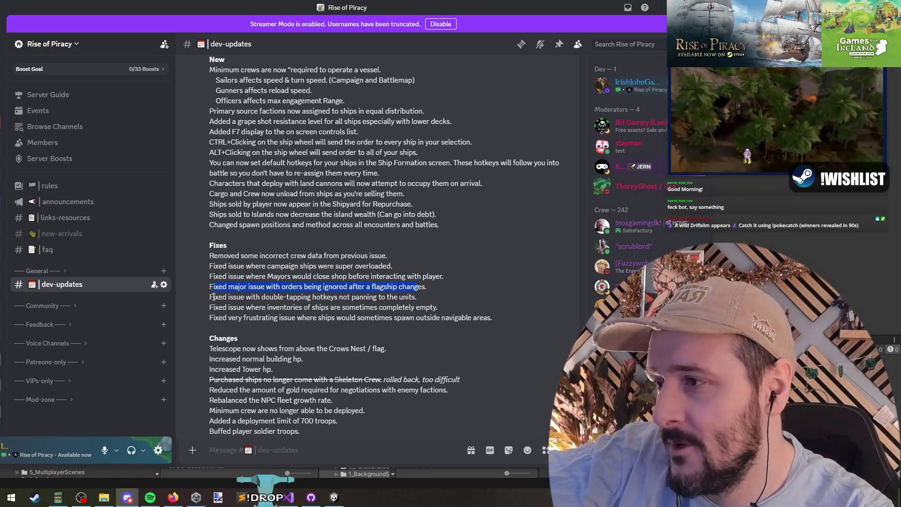
left_click_drag(331, 288, 417, 287)
mouse_move(231, 308)
left_mouse_down()
mouse_move(202, 313)
mouse_move(220, 297)
left_mouse_up()
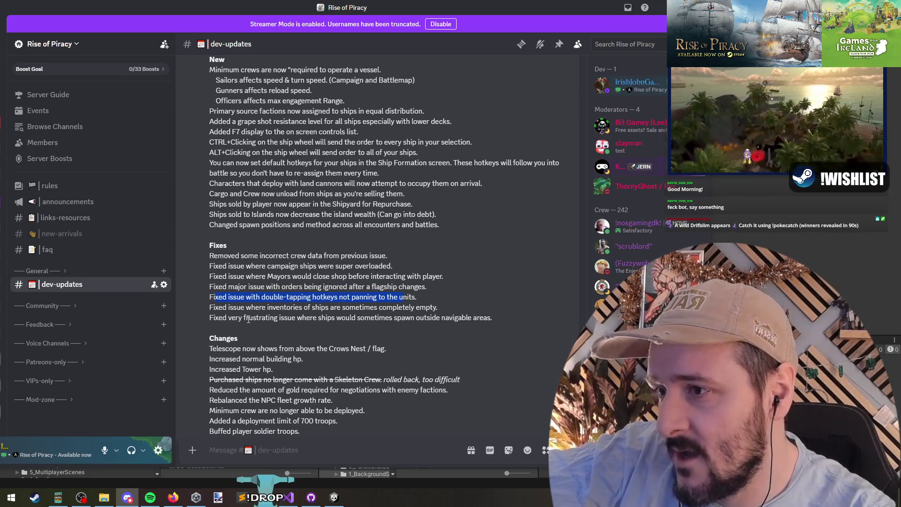
mouse_move(218, 307)
left_mouse_down()
mouse_move(425, 301)
mouse_move(394, 314)
left_mouse_up()
scroll(347, 244, "down", 3)
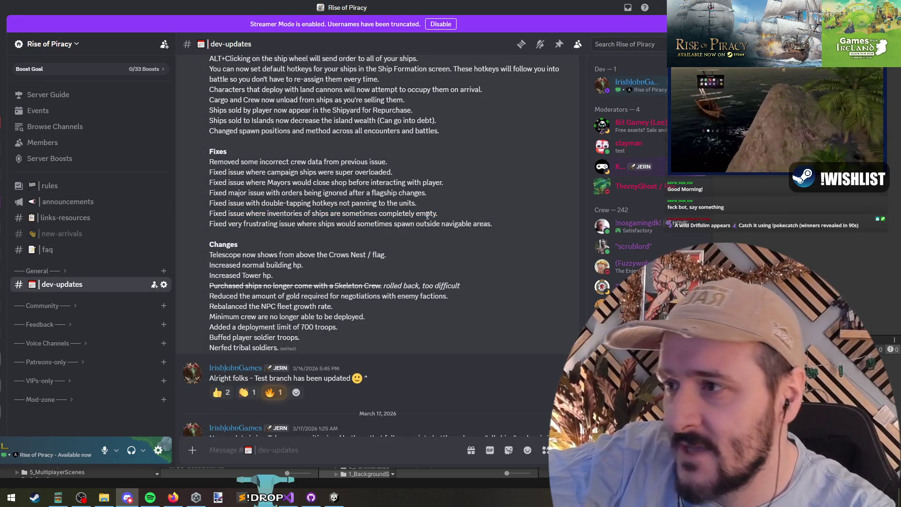
- Highlight the empty ship inventories fix and telescope Crows Nest change, then switch to Visual Studio
left_click_drag(232, 215, 223, 214)
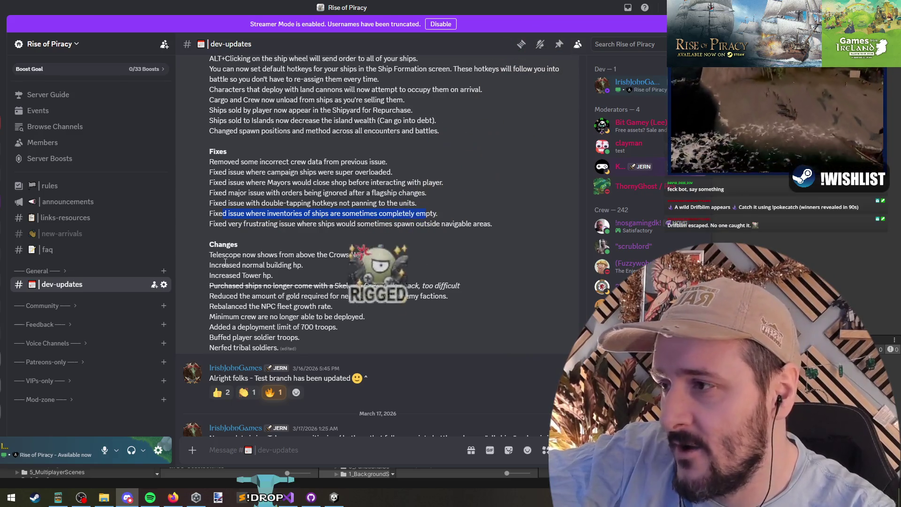
left_click_drag(223, 256, 387, 254)
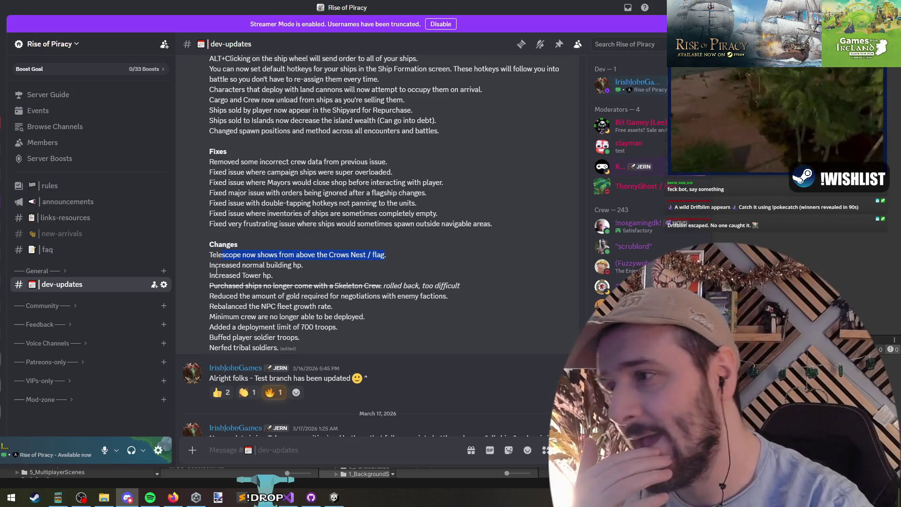
left_click(220, 264)
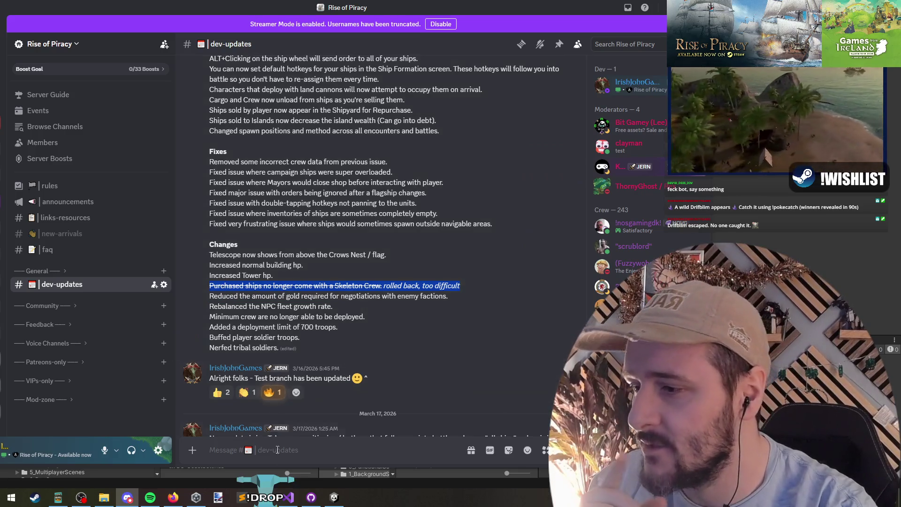
key("alt+Tab")
- Put the cursor at the end of line 628 in PlayerController.cs, then return to Discord
left_click(288, 189)
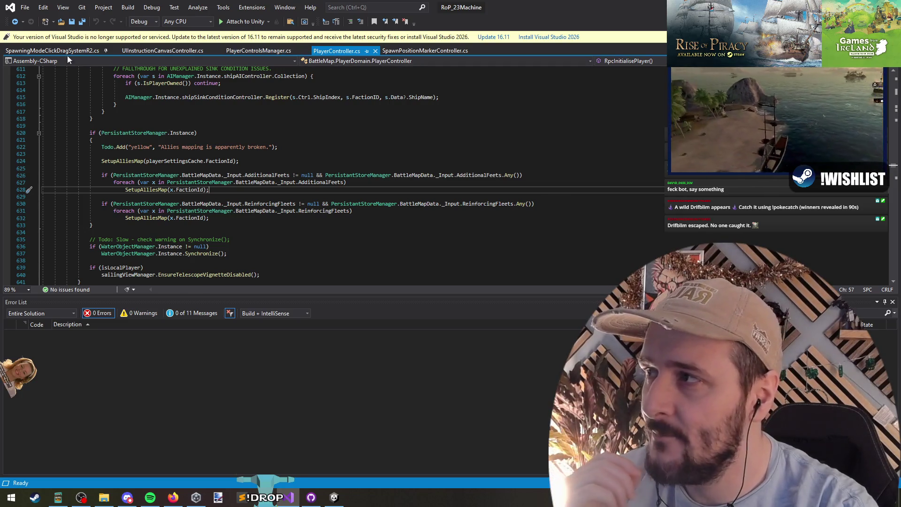
key("alt+Tab")
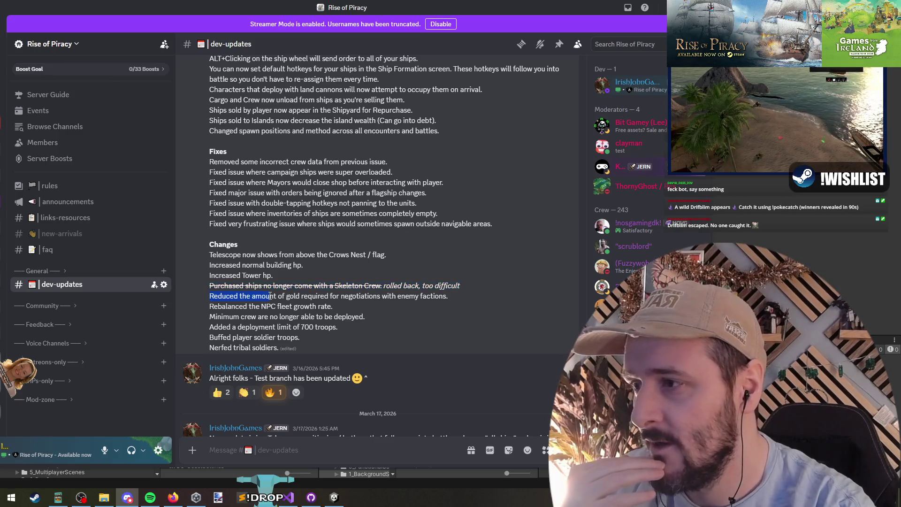
- Highlight the negotiation gold, NPC fleet growth and 700-troop deployment limit notes, then return to Visual Studio
left_click_drag(441, 296, 454, 300)
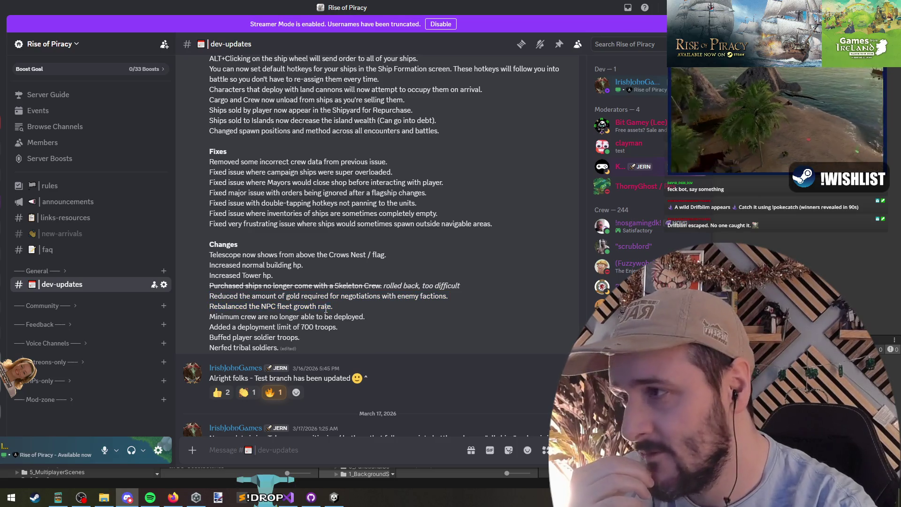
left_click_drag(215, 304, 218, 305)
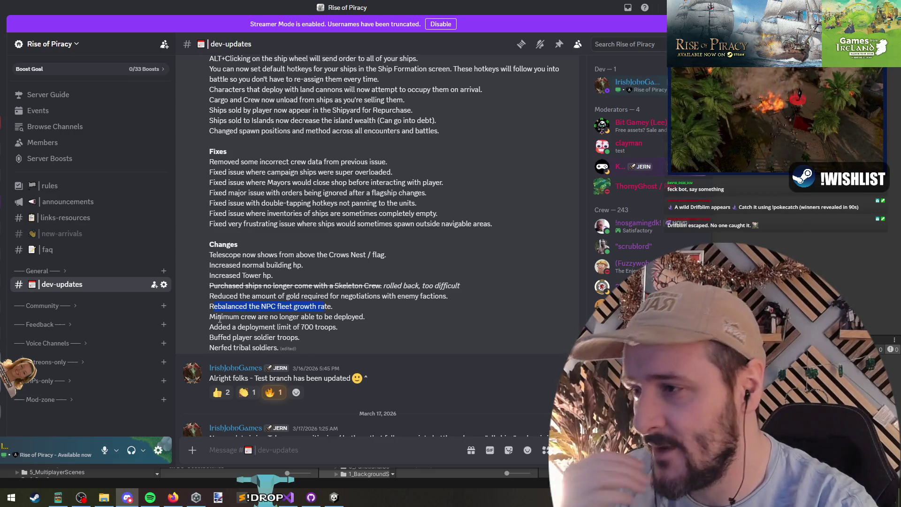
left_click_drag(287, 317, 369, 317)
left_click_drag(222, 327, 321, 327)
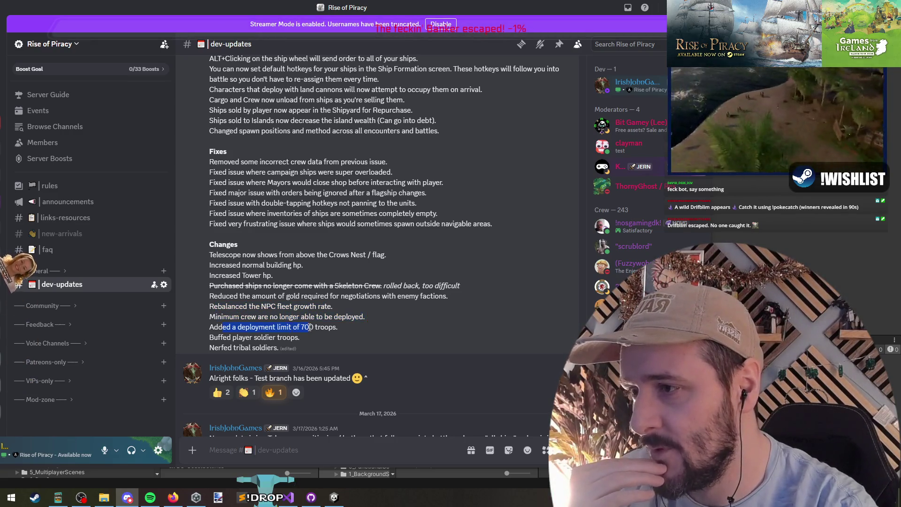
left_click_drag(213, 327, 288, 328)
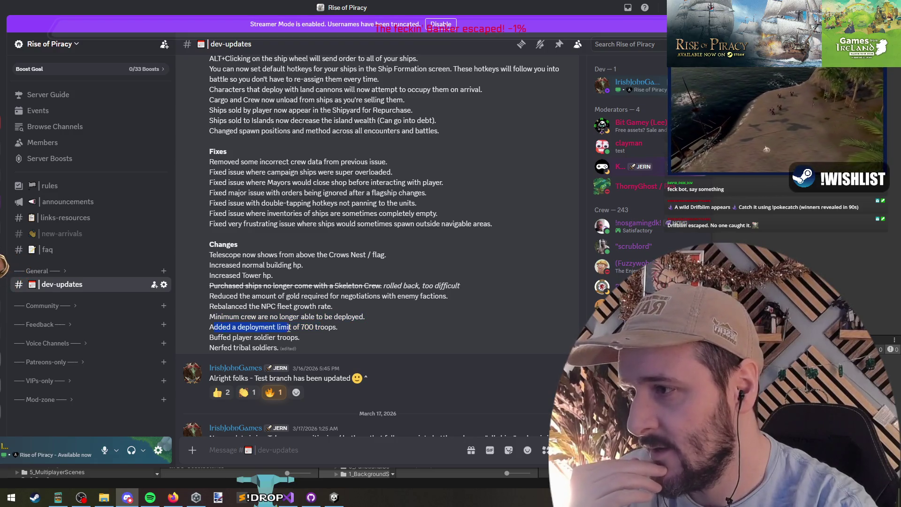
triple_click(312, 318)
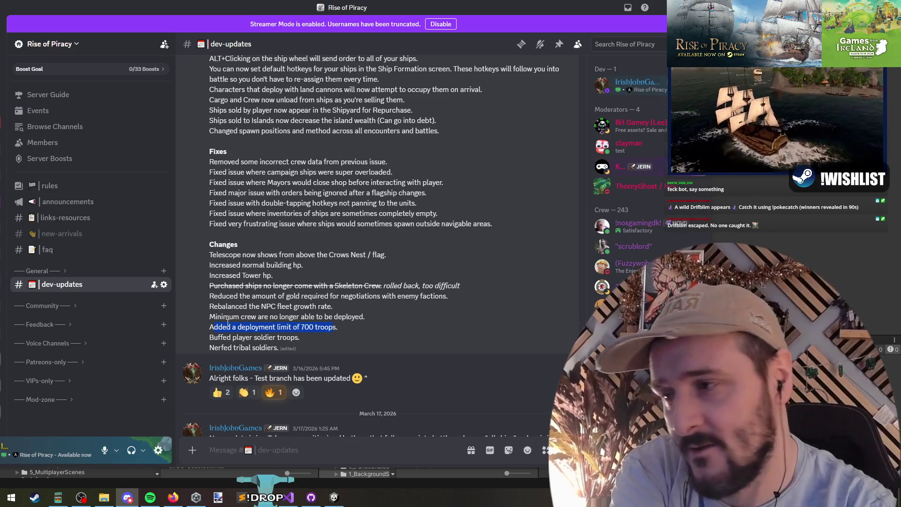
key("alt+Tab")
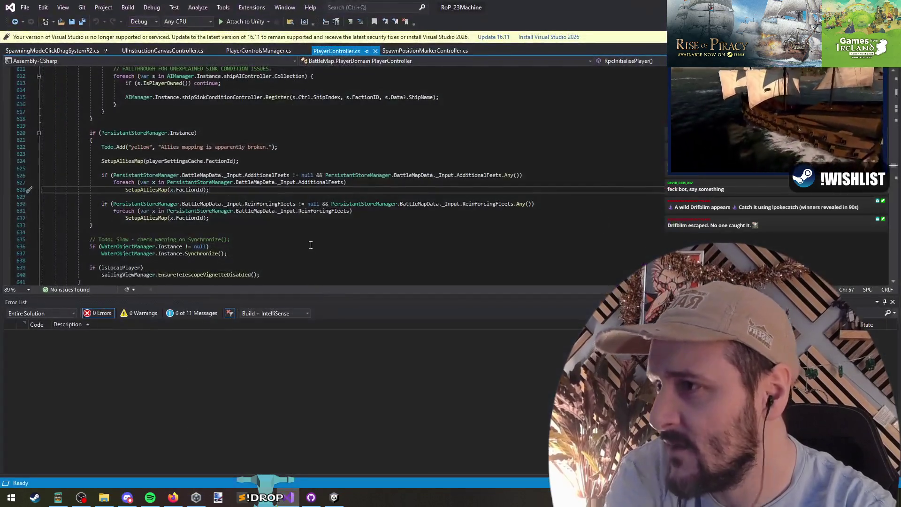
- Browse the open code files and search the solution for 'Deployment'
left_click(264, 170)
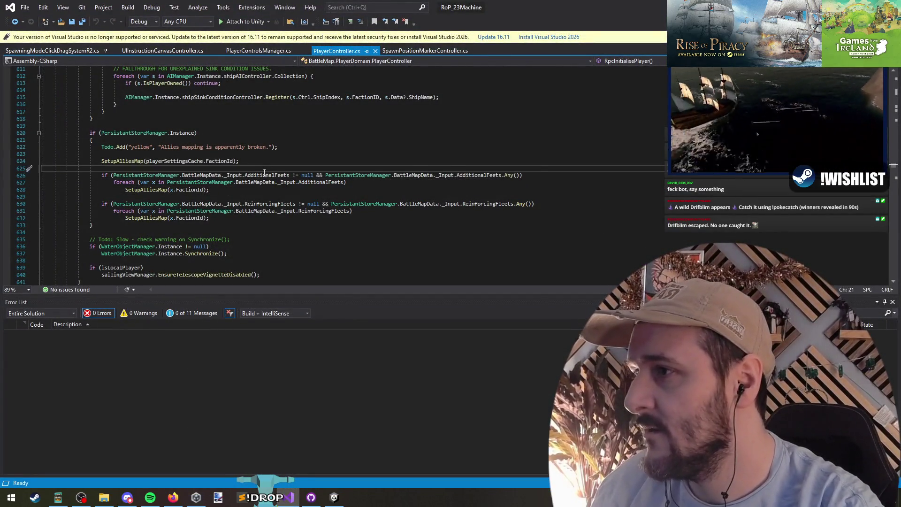
key("ctrl+Tab")
key("Escape")
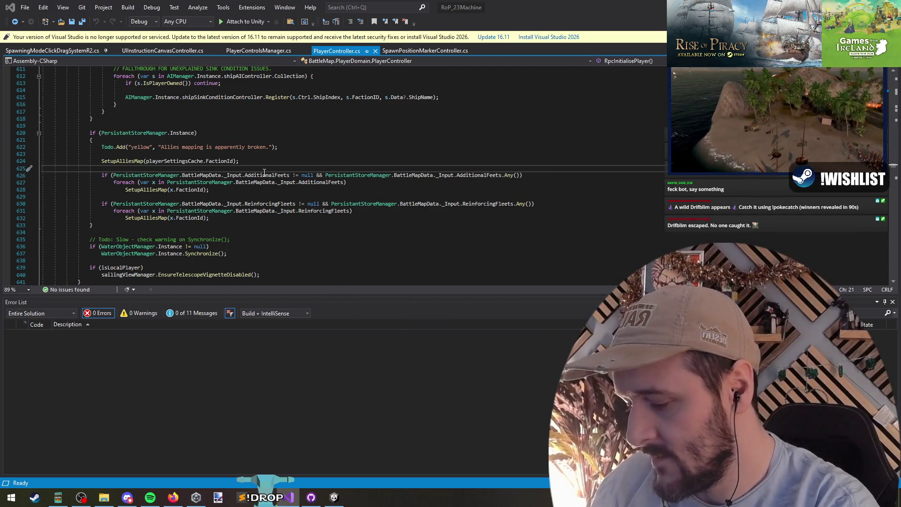
key("ctrl+t")
type("Deployment")
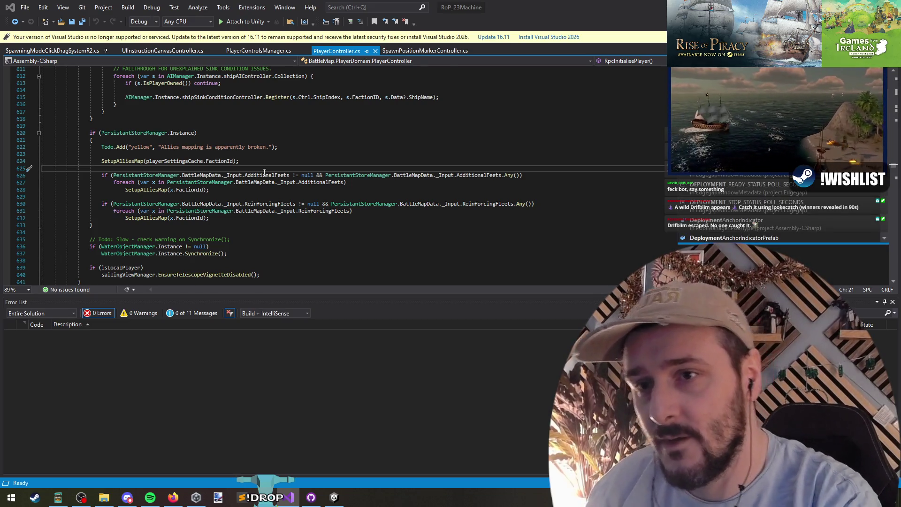
scroll(778, 183, "down", 4)
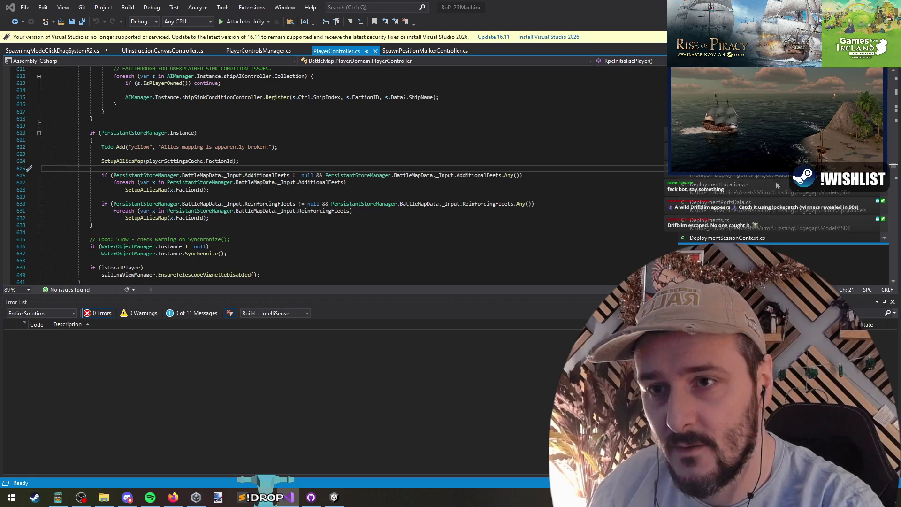
key("Escape")
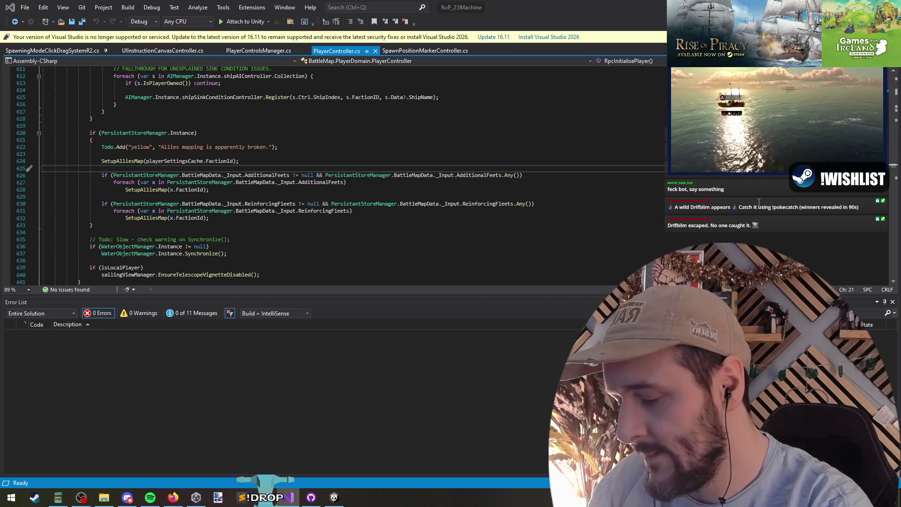
- Search for 'Add', then open DeployingUnitsUI.cs at the MAX_DEPLOYED_TROOPS = 700 constant
key("ctrl+t")
type("Add")
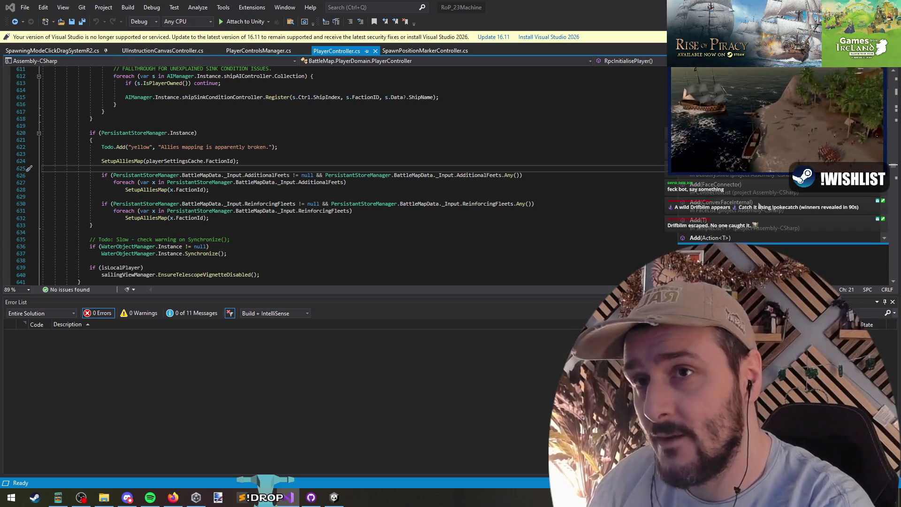
key("Escape")
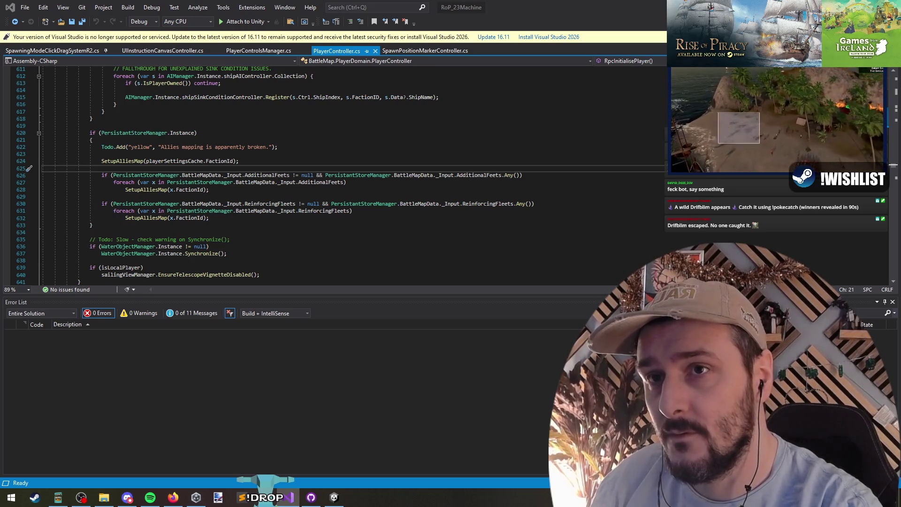
key("ctrl+minus")
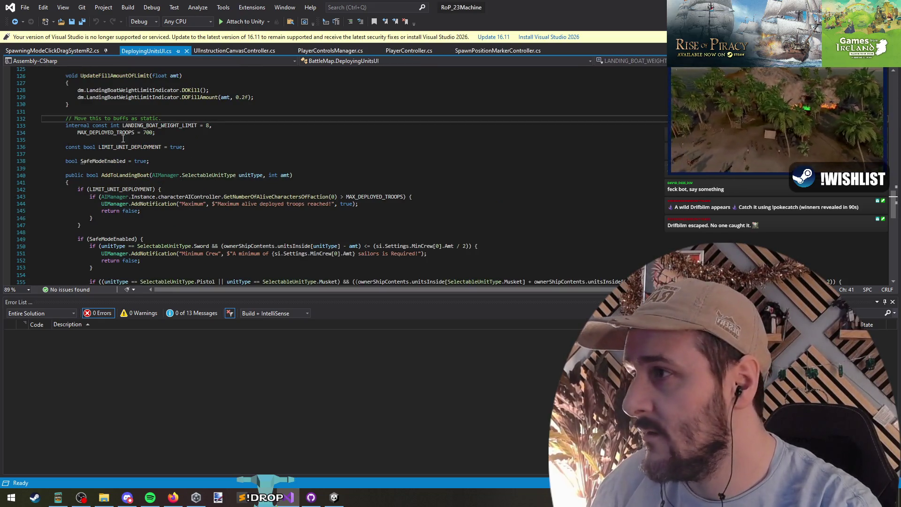
- Find all references to AddToLandingBoat, inspect its max-troops check at lines 143–144, then return to Discord
key("Up")
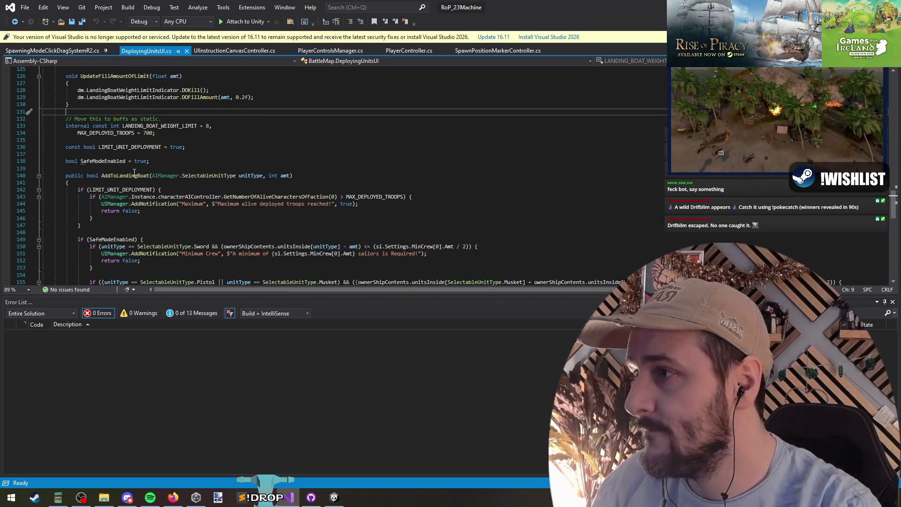
right_click(131, 176)
left_click(183, 276)
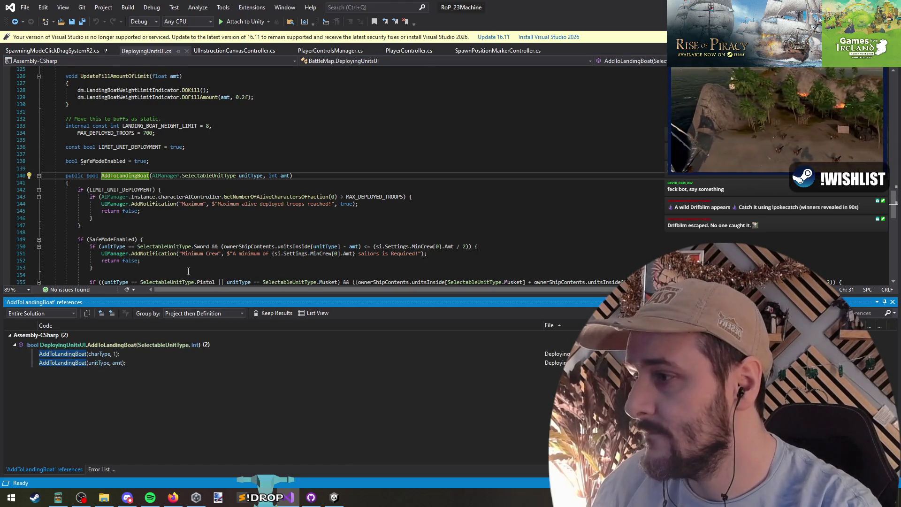
scroll(217, 245, "down", 4)
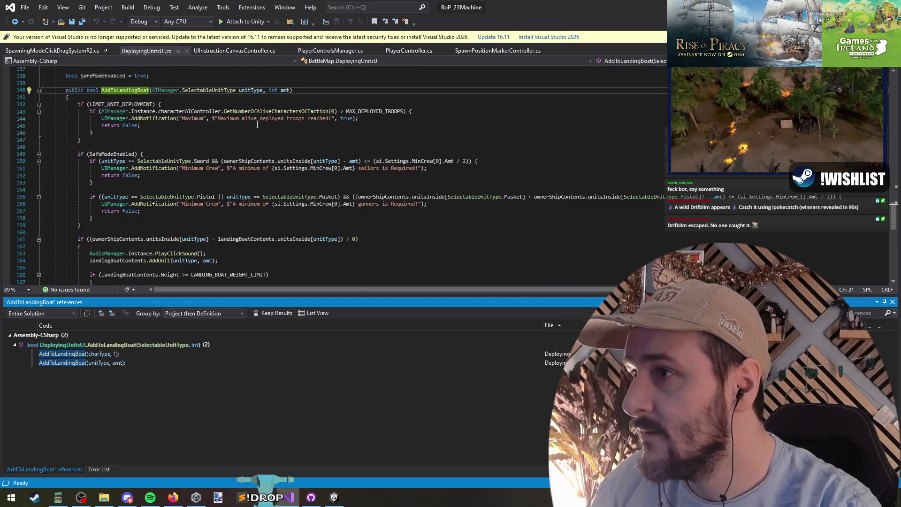
left_click(235, 121)
left_click(261, 111)
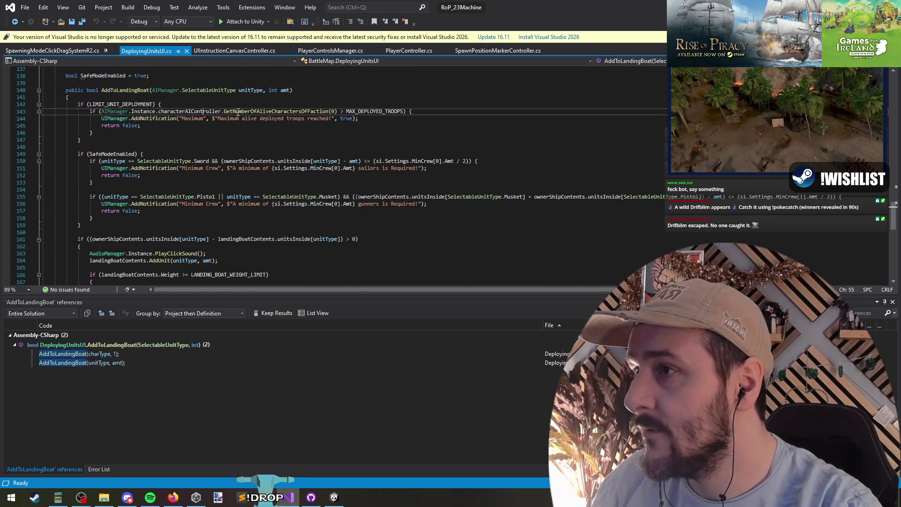
left_click(568, 118)
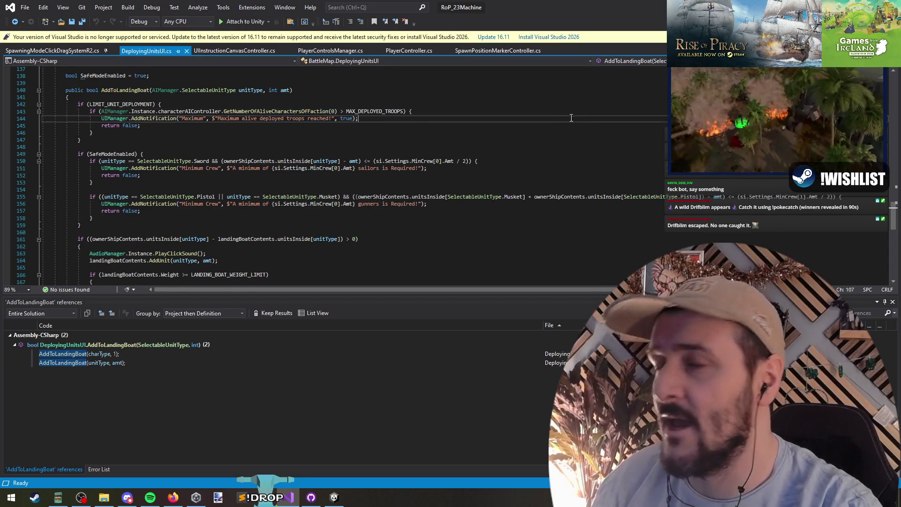
key("alt+Tab")
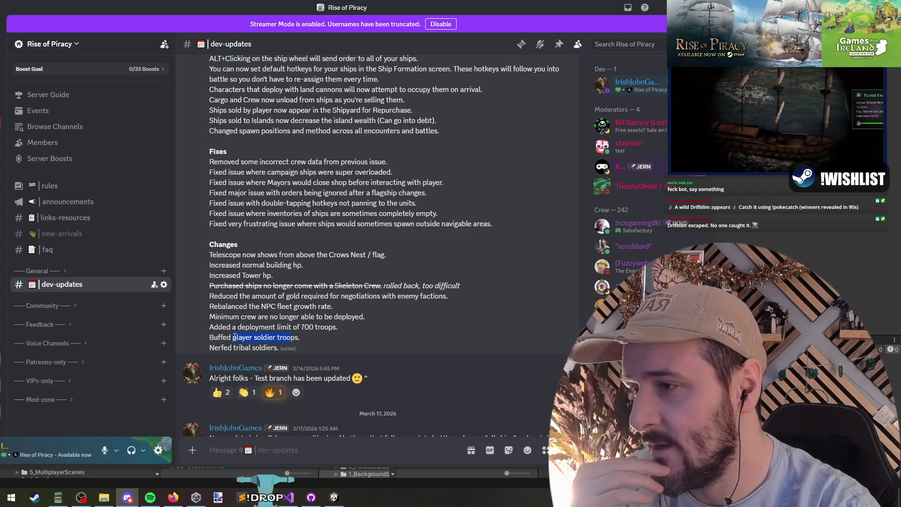
- Skim the March 14–19 #dev-updates posts in Discord, then return to the Unity editor
scroll(399, 327, "down", 10)
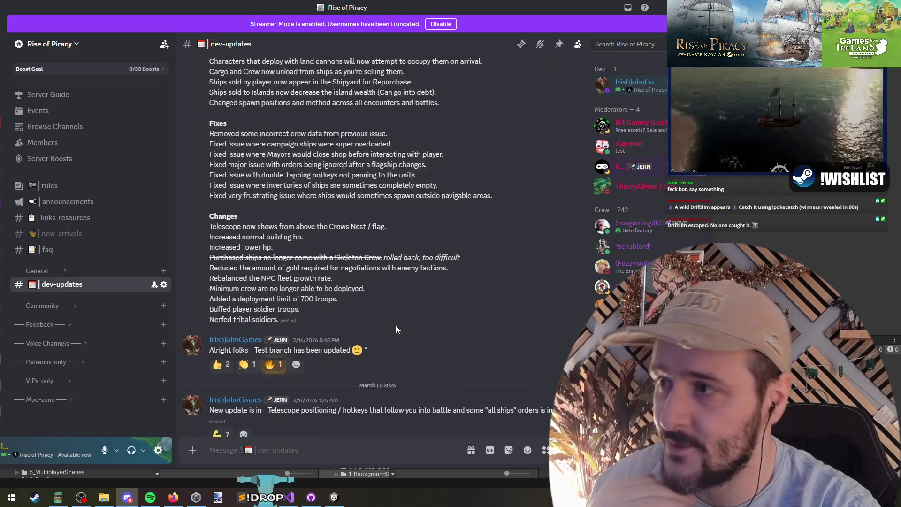
scroll(390, 351, "up", 15)
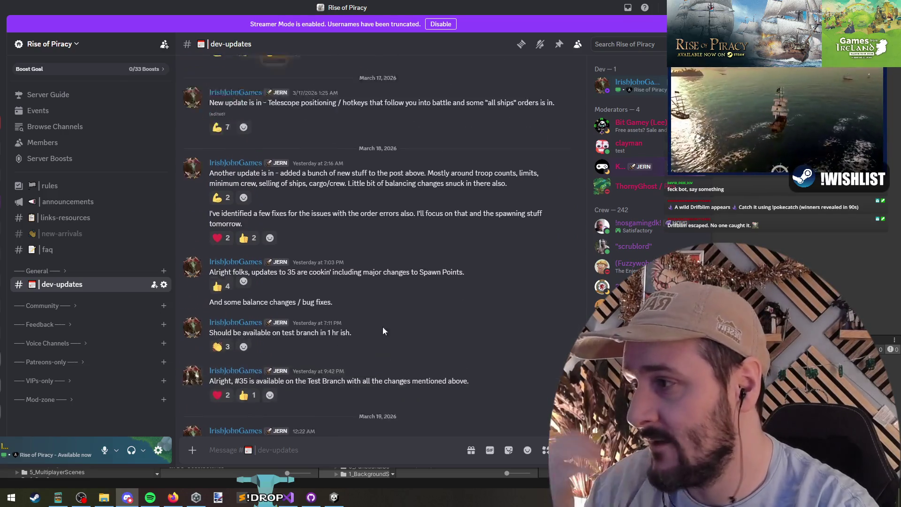
scroll(327, 288, "down", 15)
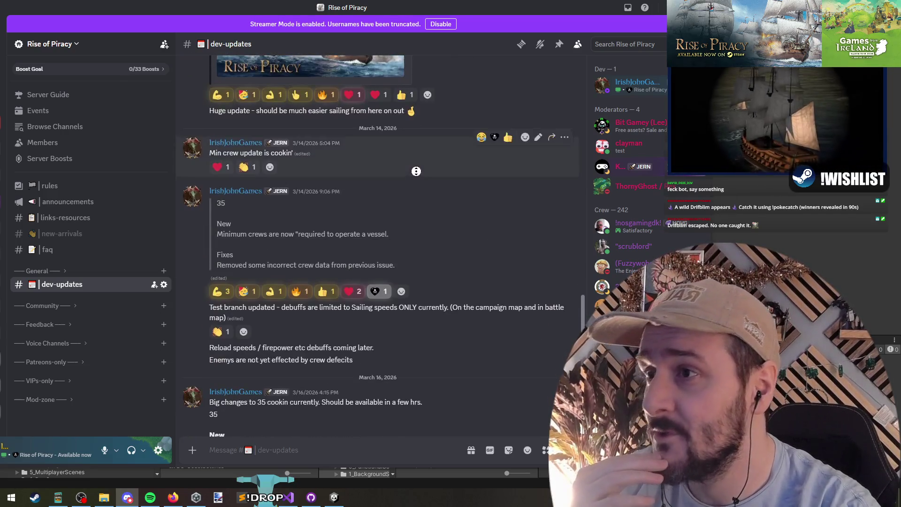
key("alt+Tab")
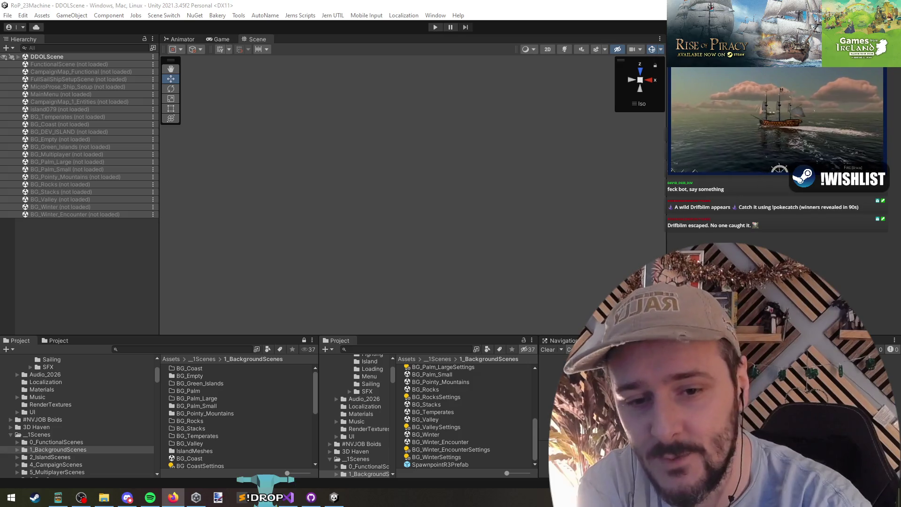
left_click(728, 233)
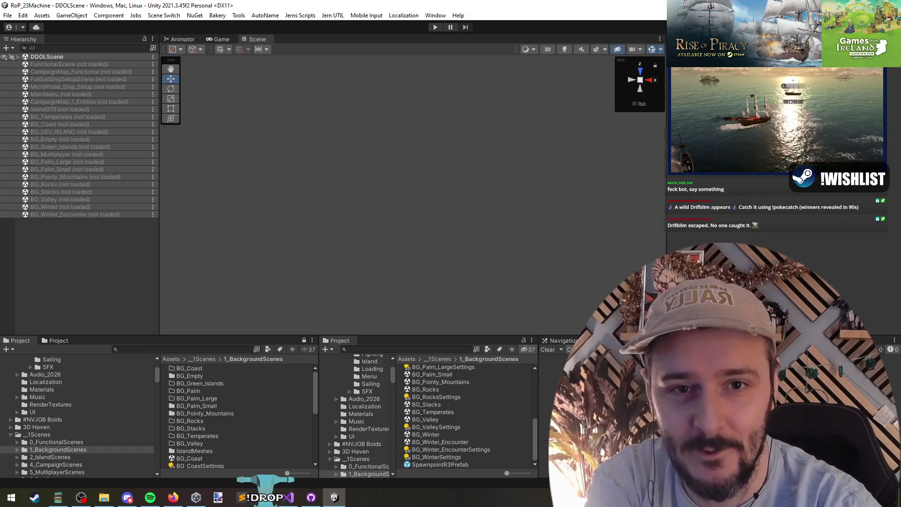
key("alt+Tab")
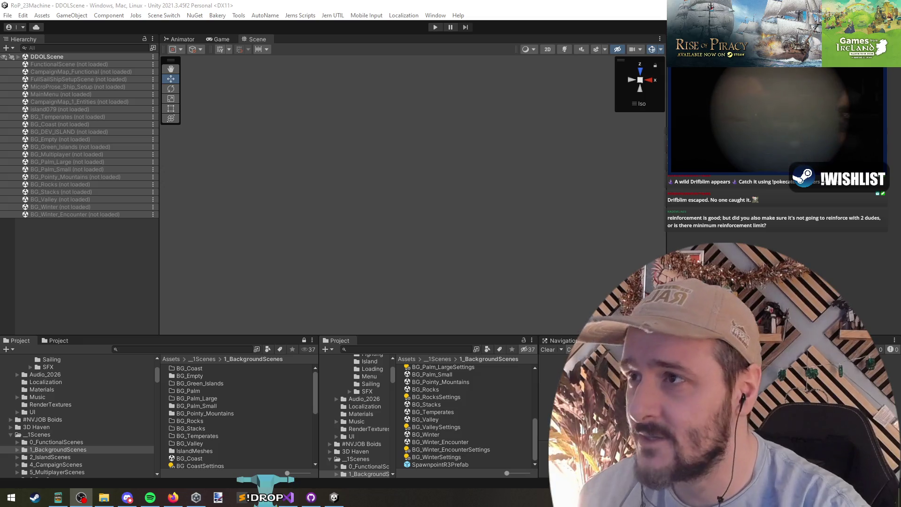
left_click(468, 148)
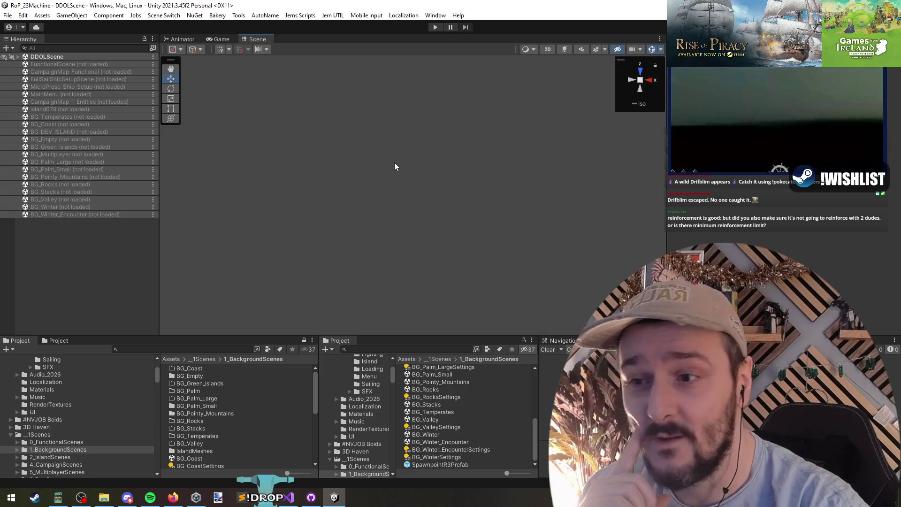
- Refocus Unity's DDOLScene Hierarchy, then go back to DeployingUnitsUI.cs in Visual Studio
key("alt+Tab")
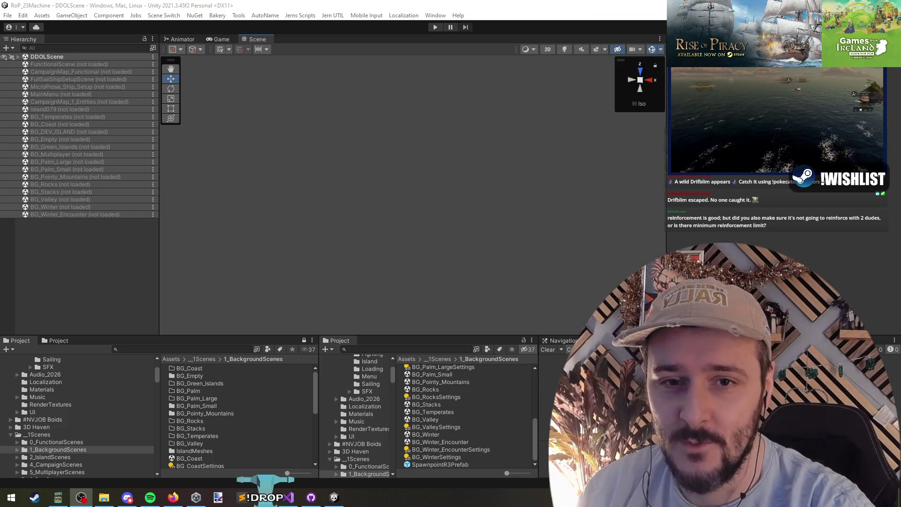
left_click(769, 213)
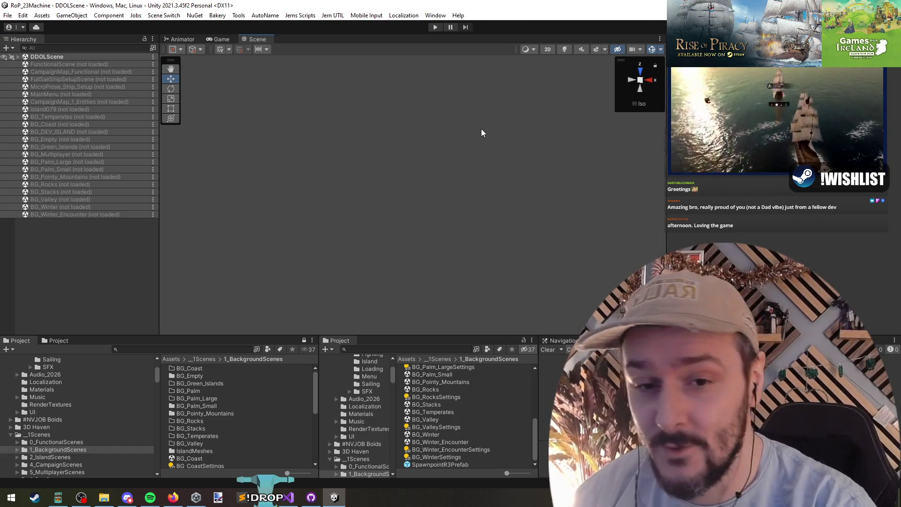
left_click(121, 254)
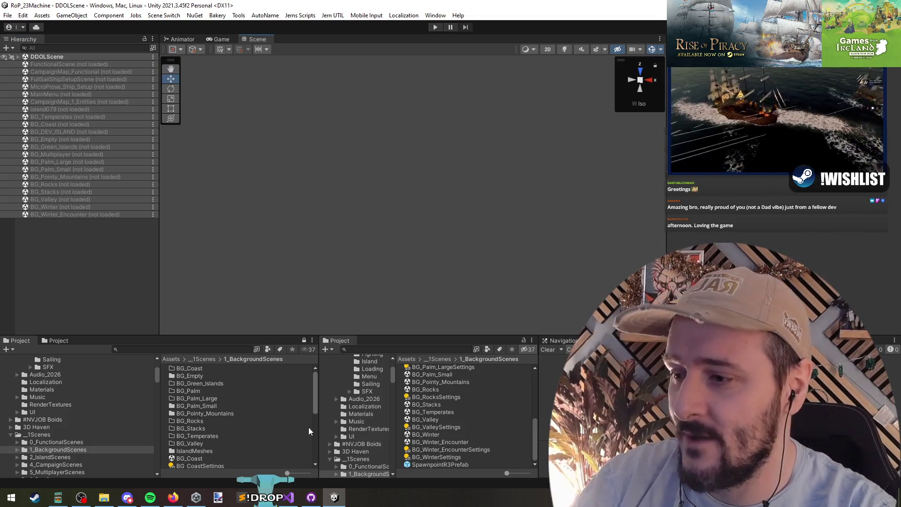
left_click(289, 497)
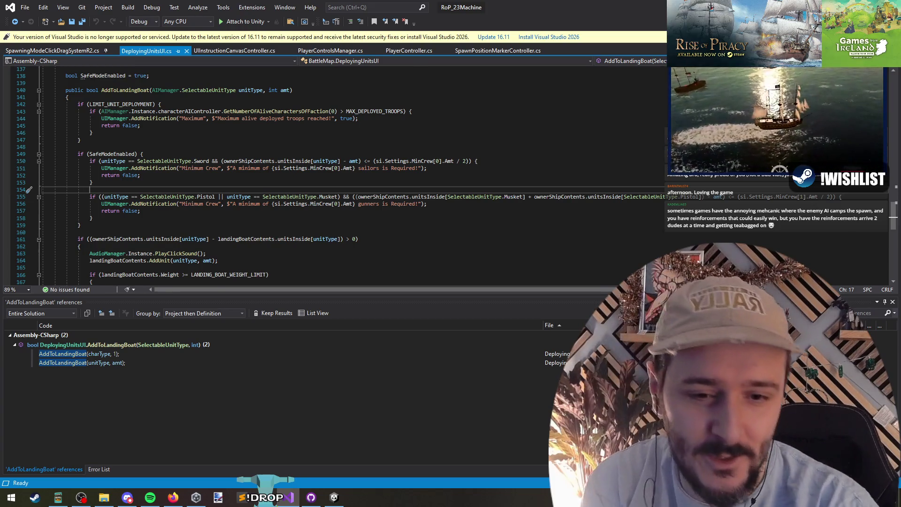
- Switch from Visual Studio over to Discord
key("alt+Tab")
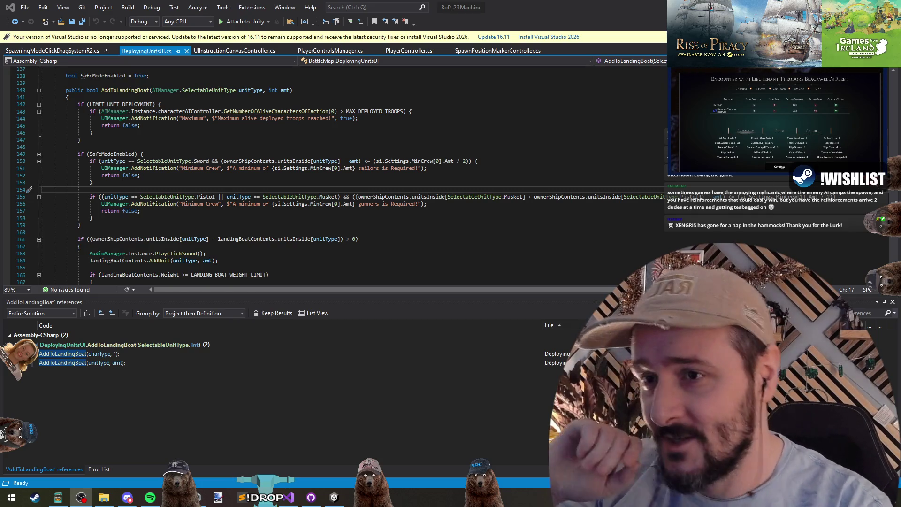
- Review AddToLandingBoat's troop-limit and SafeModeEnabled checks, including the Minimum Crew notification text
left_click(187, 142)
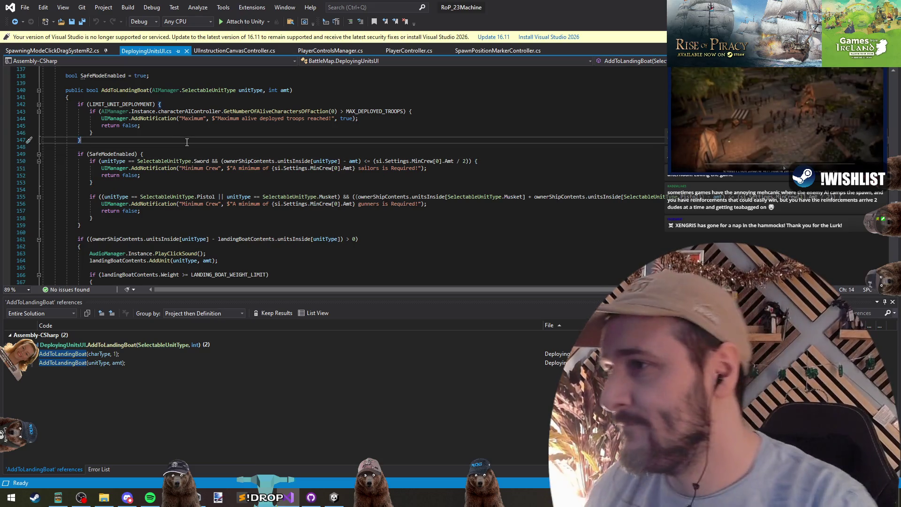
key("Down")
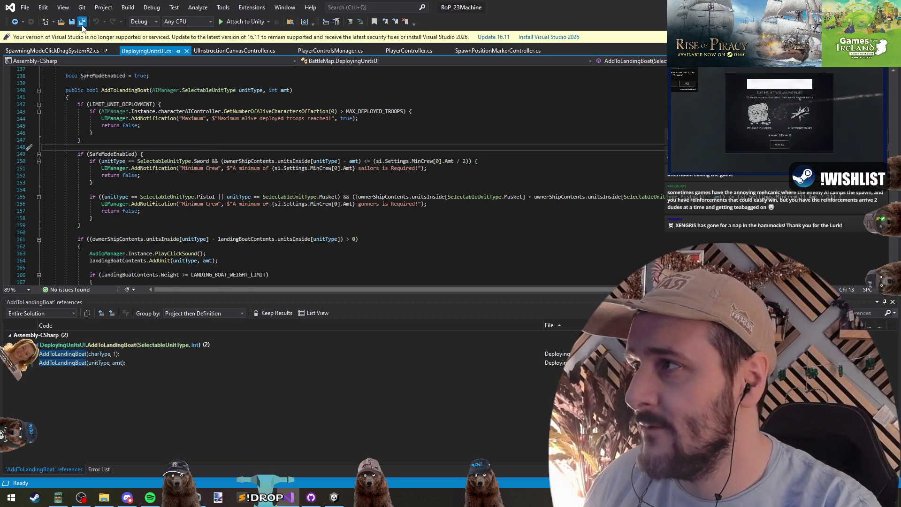
key("ctrl+Tab")
key("ctrl+Tab")
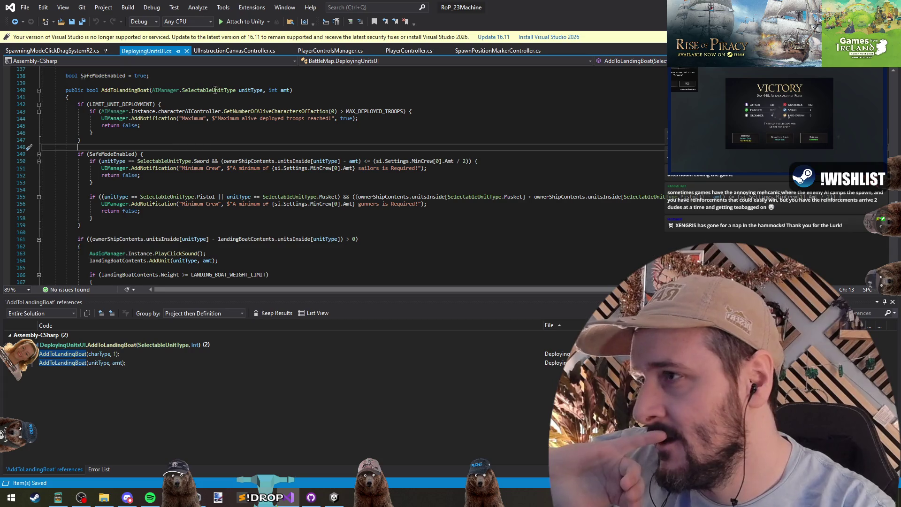
left_click(198, 84)
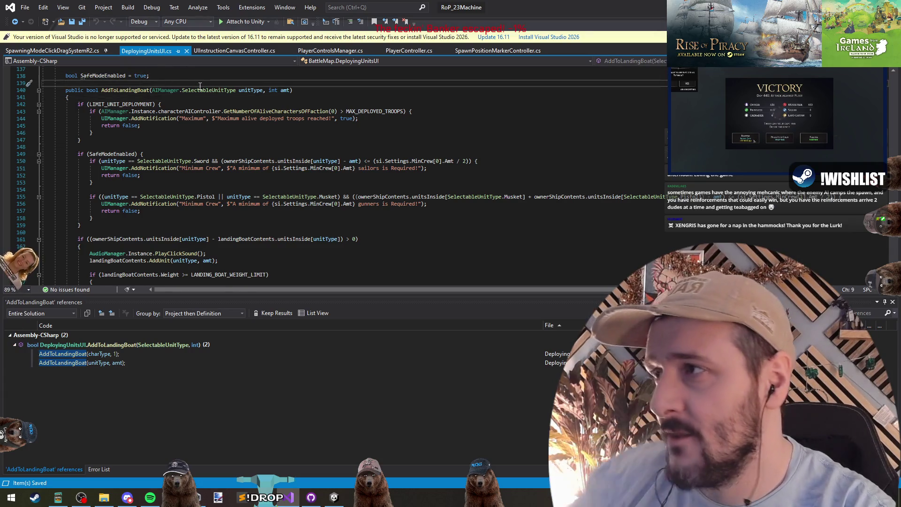
key("Left")
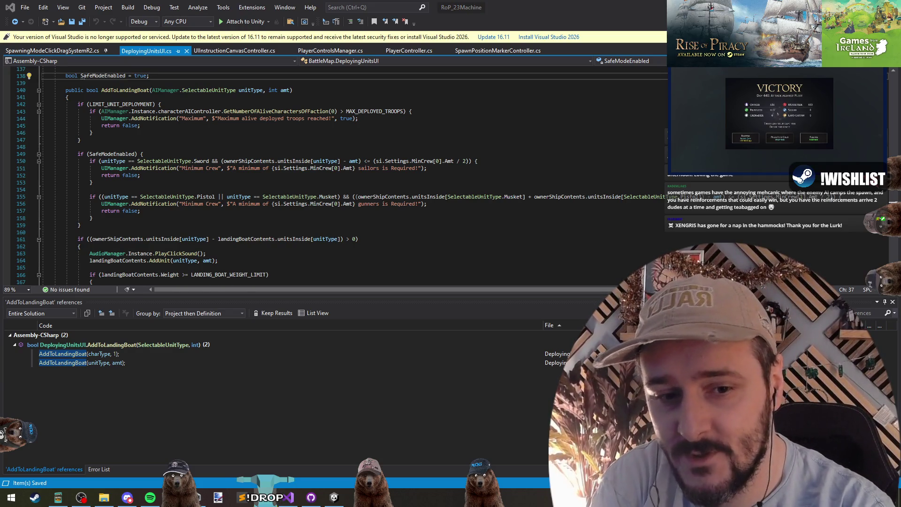
left_click(243, 183)
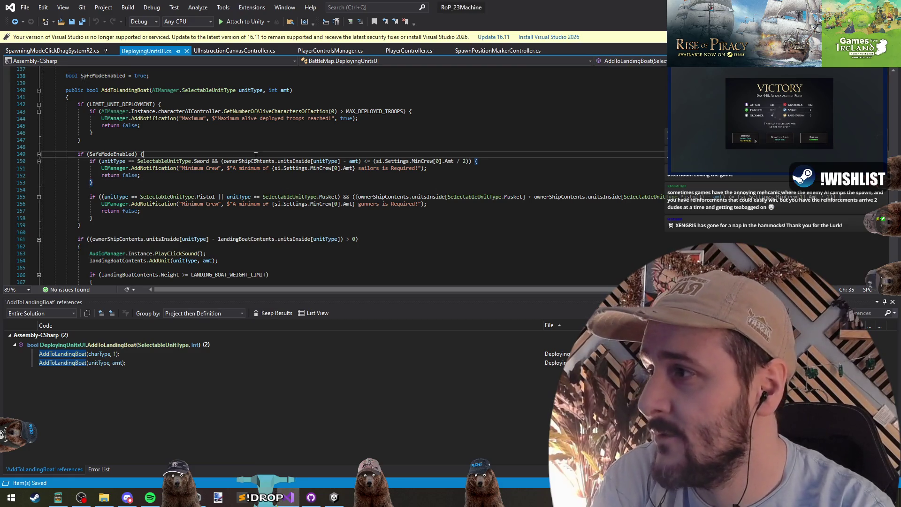
left_click(243, 188)
left_click(198, 170)
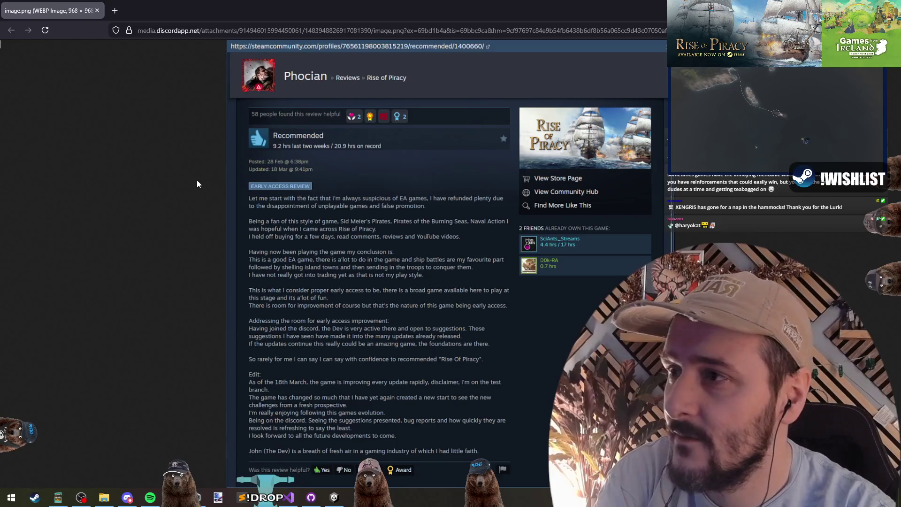
- Read the enlarged, zoomed Steam review, then return to AddToLandingBoat's sailors minimum-crew check
left_click(411, 192)
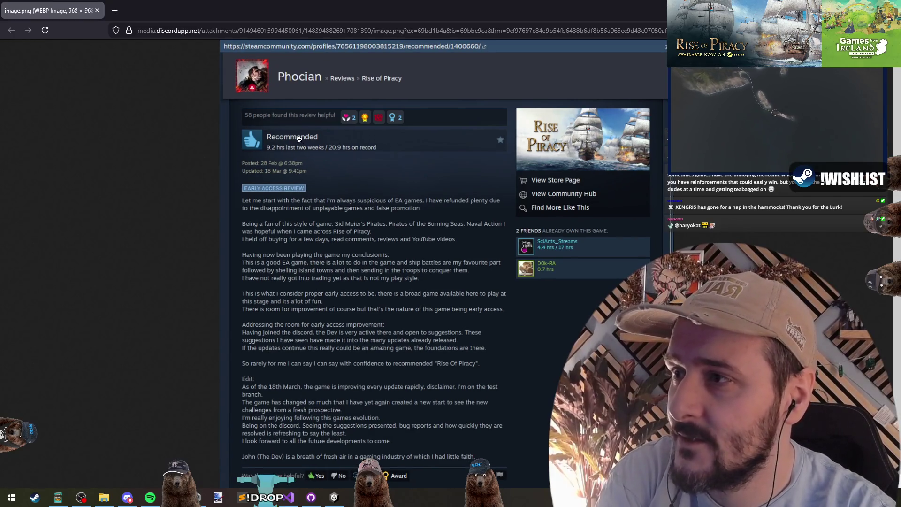
scroll(347, 155, "down", 1)
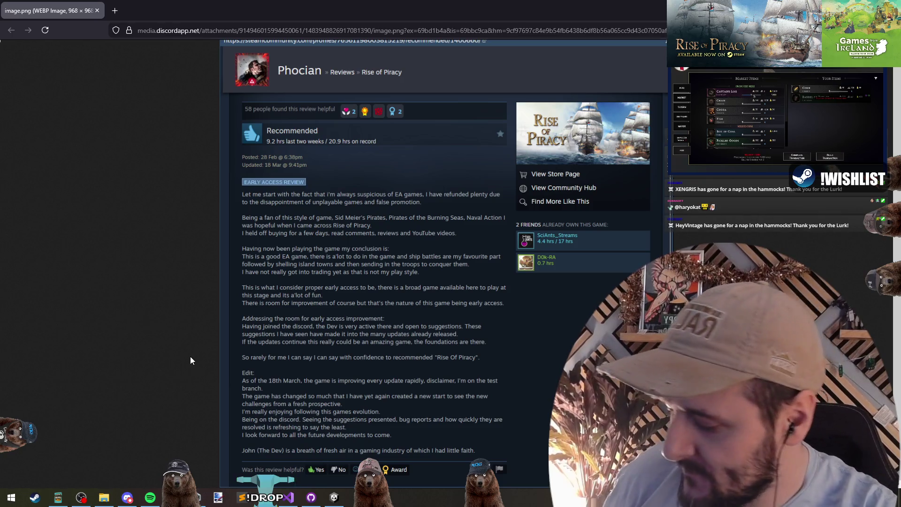
key("ctrl+plus")
key("ctrl+plus")
key("ctrl+plus")
scroll(596, 306, "down", 5)
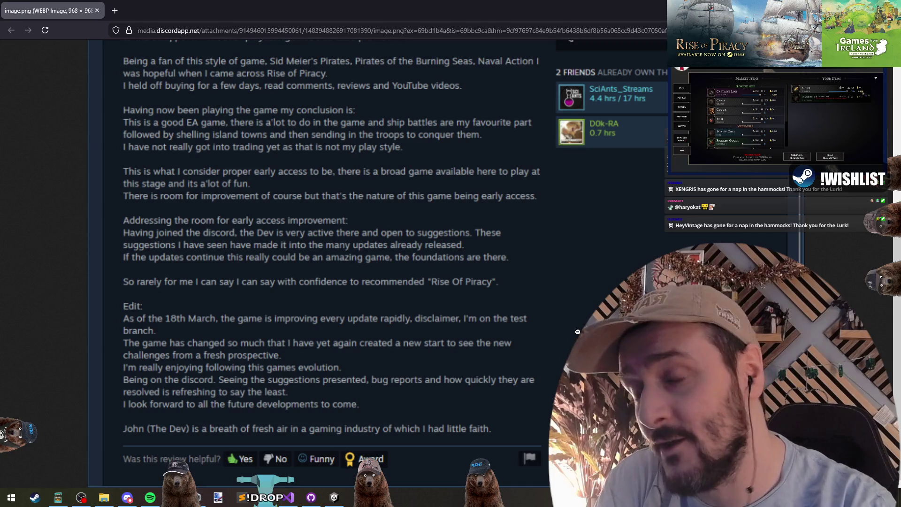
scroll(577, 331, "up", 5)
scroll(243, 98, "down", 5)
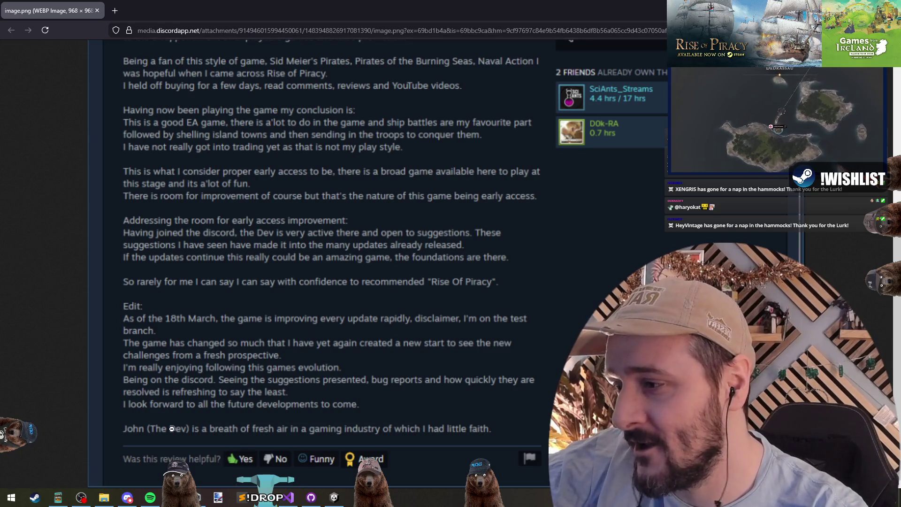
scroll(358, 309, "up", 5)
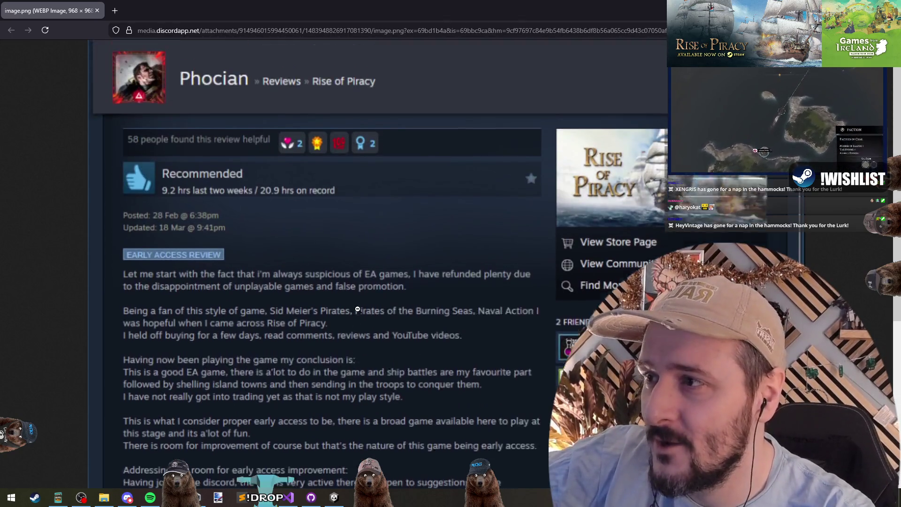
scroll(253, 384, "down", 5)
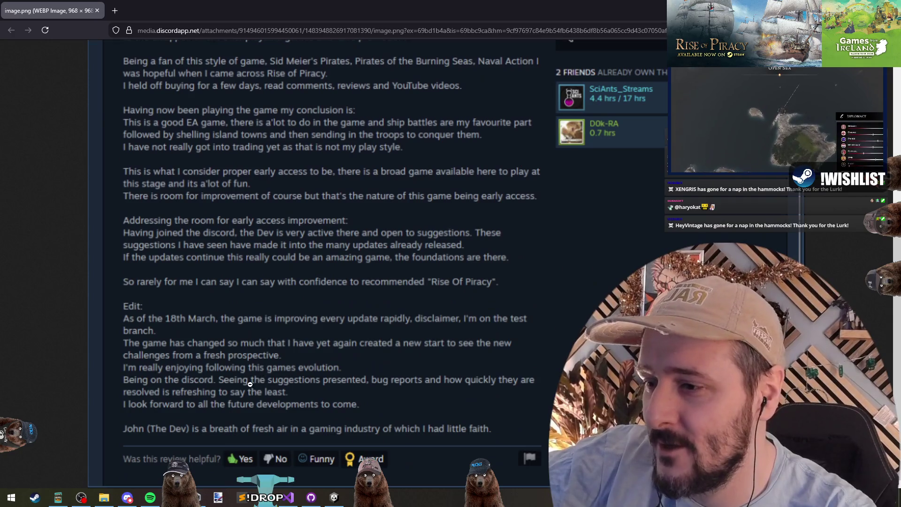
scroll(253, 384, "up", 5)
key("alt+Tab")
left_click(312, 177)
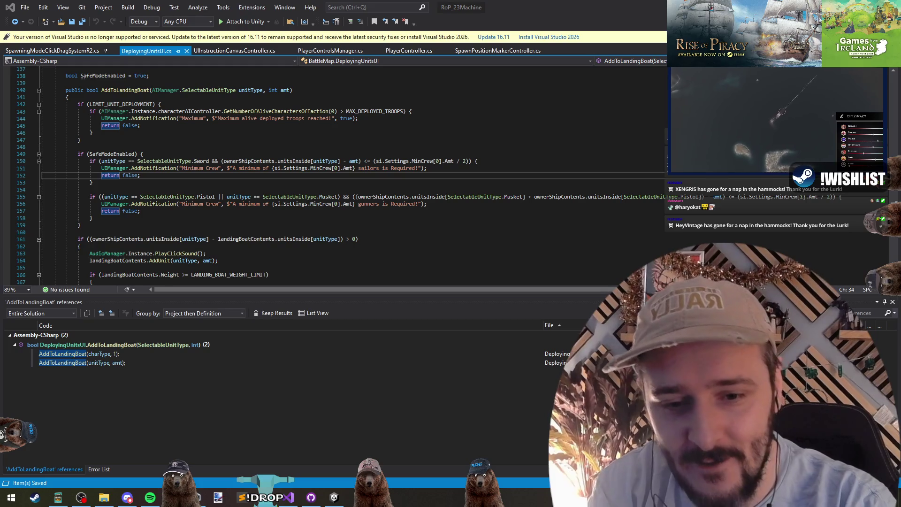
left_click(140, 211)
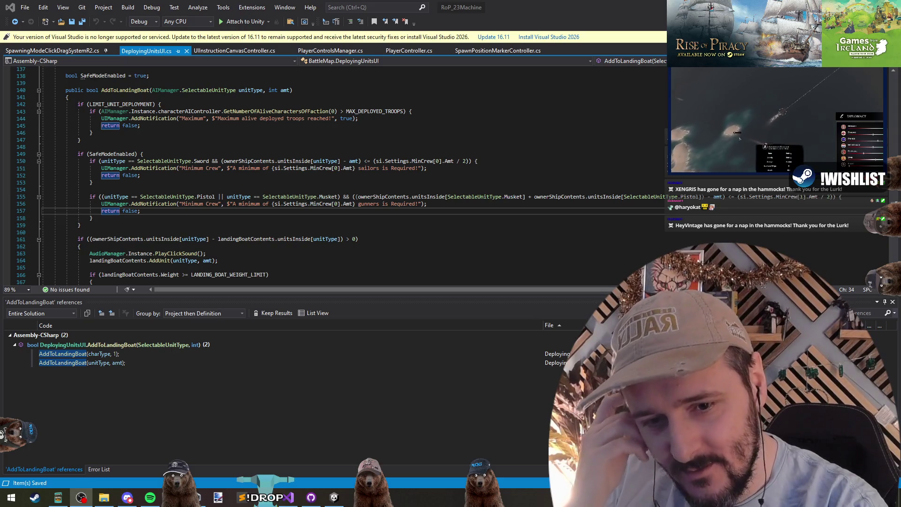
left_click(569, 253)
left_click(441, 231)
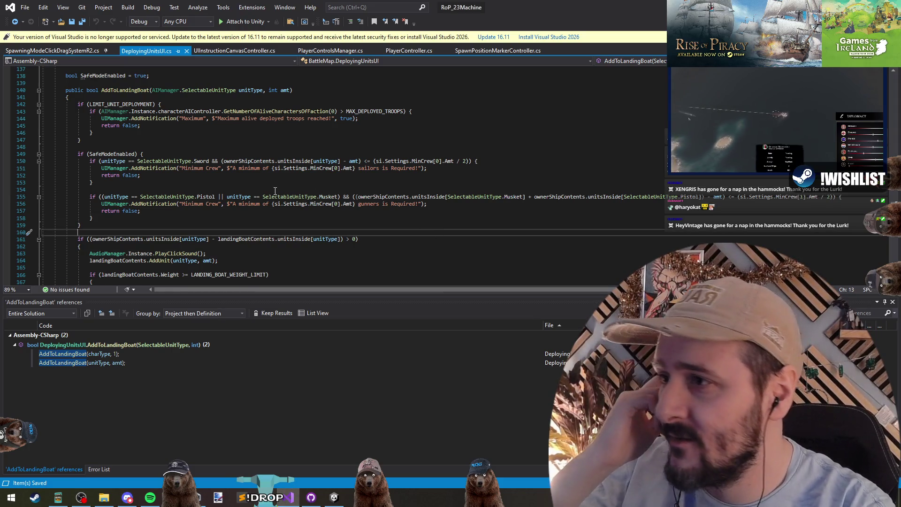
key("Up")
key("Up")
key("Up")
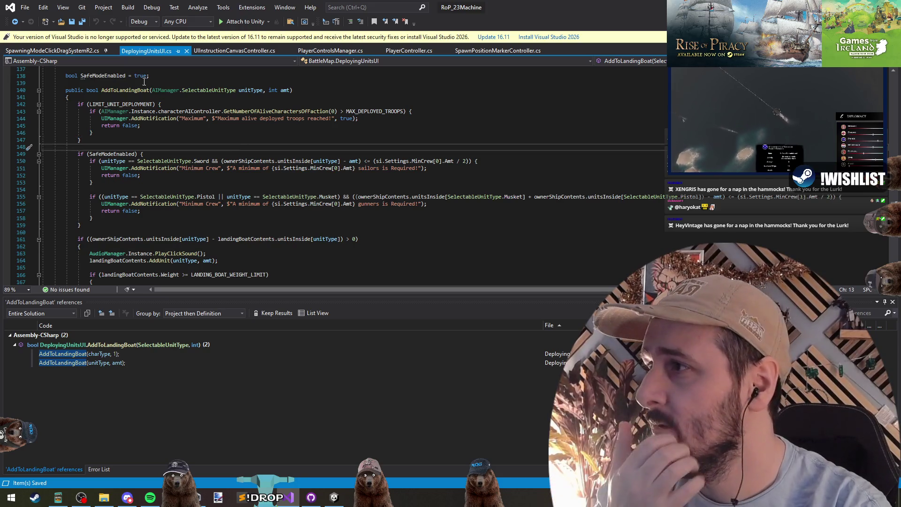
left_click(171, 83)
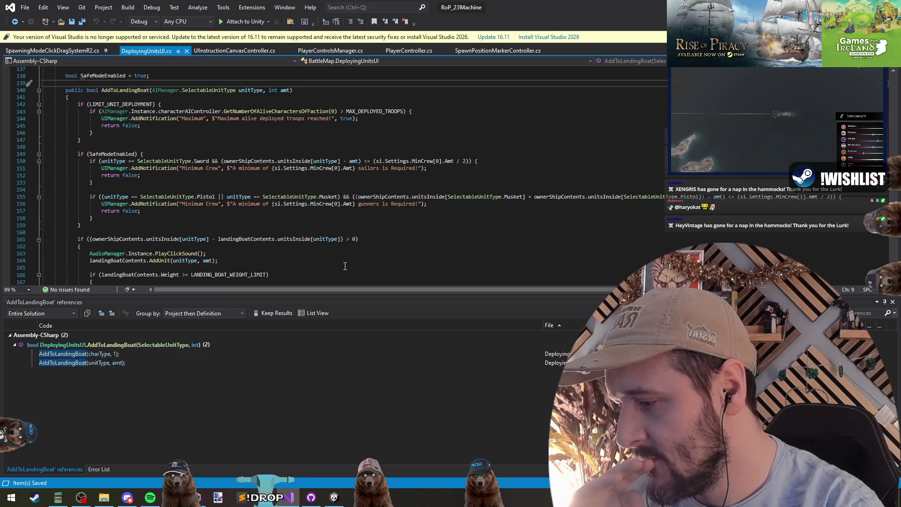
left_click(202, 232)
scroll(226, 225, "down", 6)
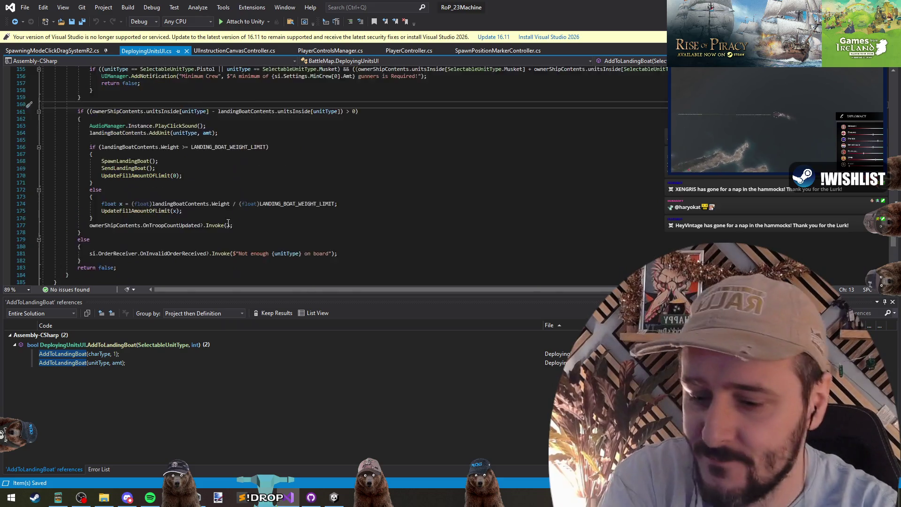
scroll(229, 223, "up", 10)
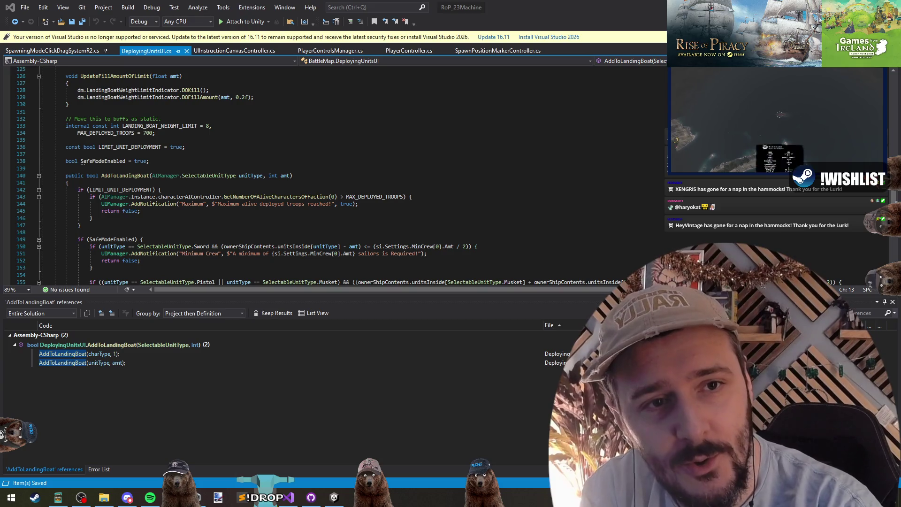
left_click(563, 119)
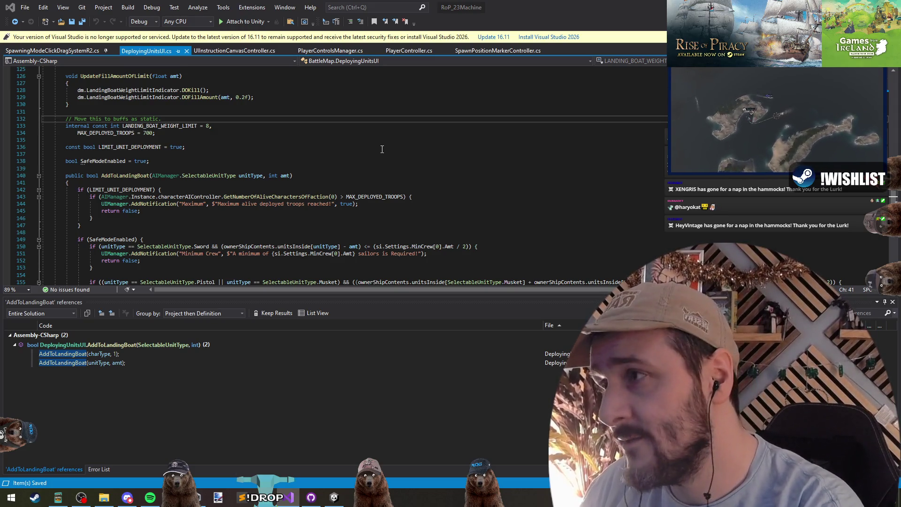
key("ctrl+t")
key("Escape")
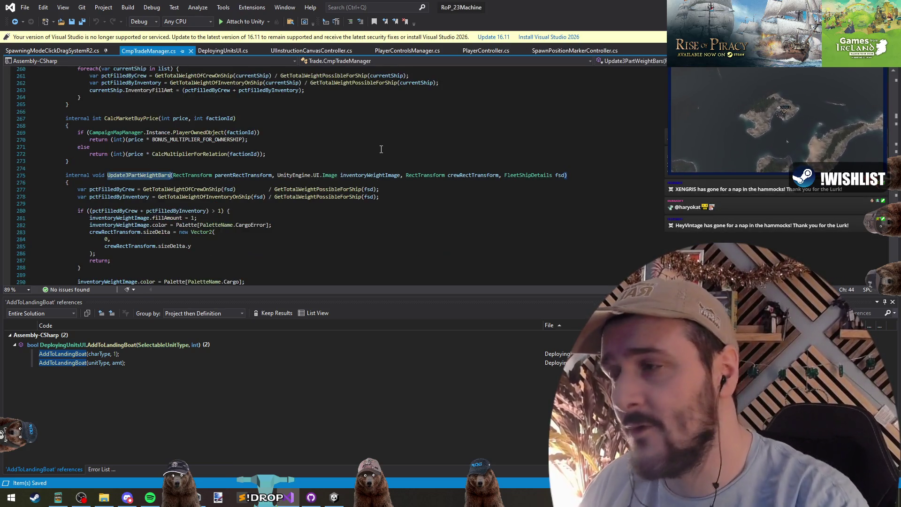
- Add var overFillAmt = (pctFilledByCrew + pctFilledByInventory) - 1 in Update3PartWeightBars' overflow branch
left_click(128, 177)
scroll(210, 263, "down", 2)
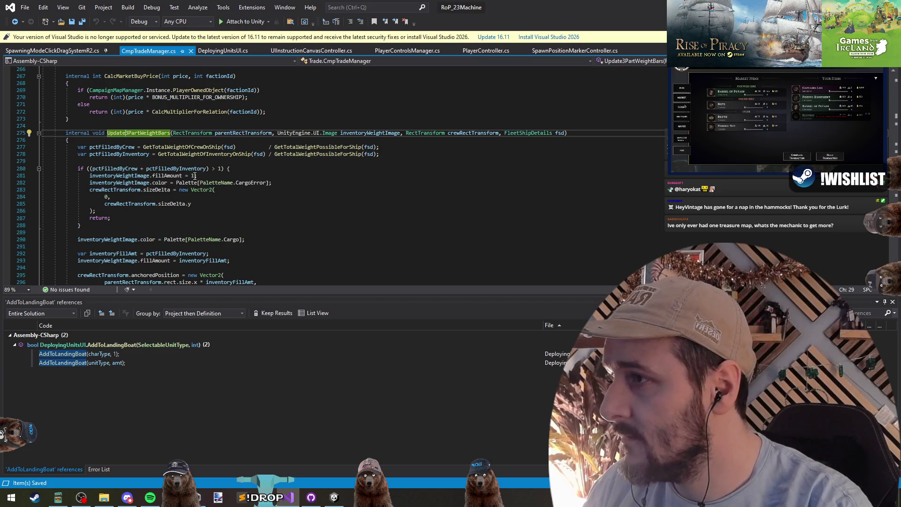
left_click(192, 175)
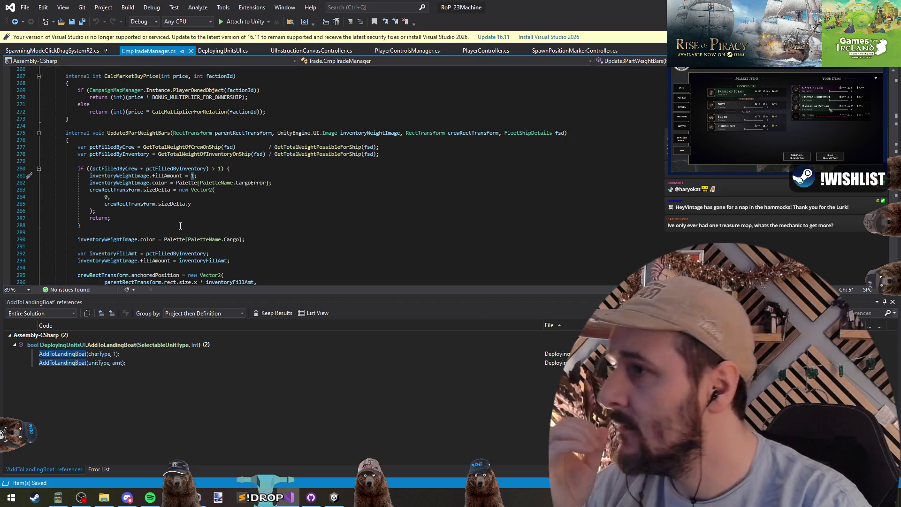
left_click_drag(94, 169, 207, 170)
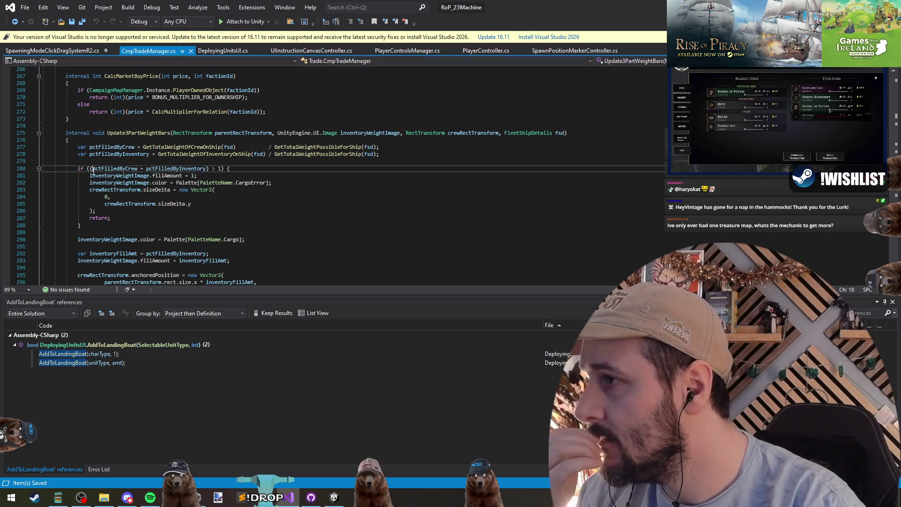
left_click(207, 176)
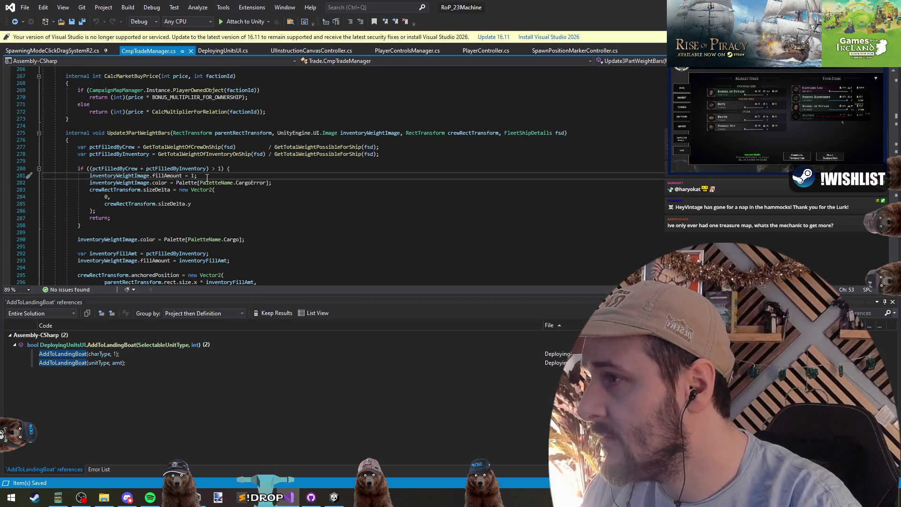
key("Down")
key("End")
key("Return")
key("Return")
key("Return")
key("Up")
key("ctrl+v")
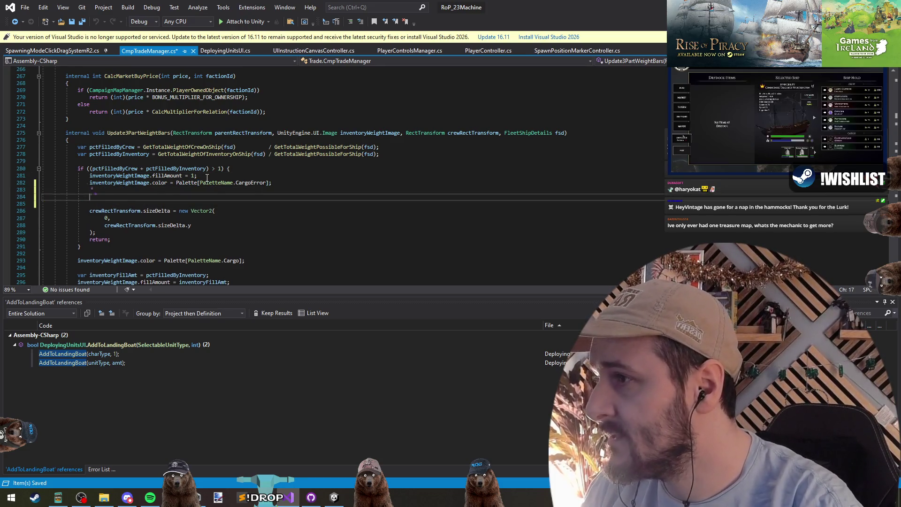
key("Home")
scroll(227, 160, "up", 2)
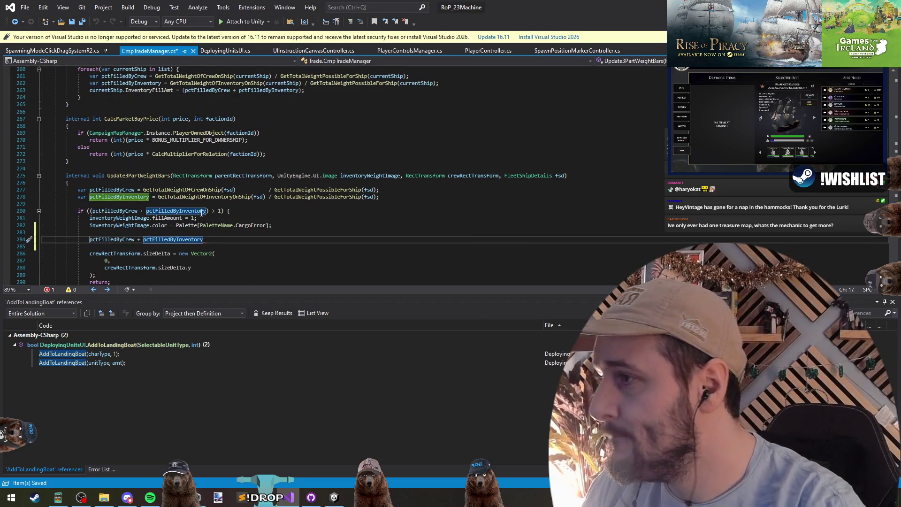
type("varoverFl")
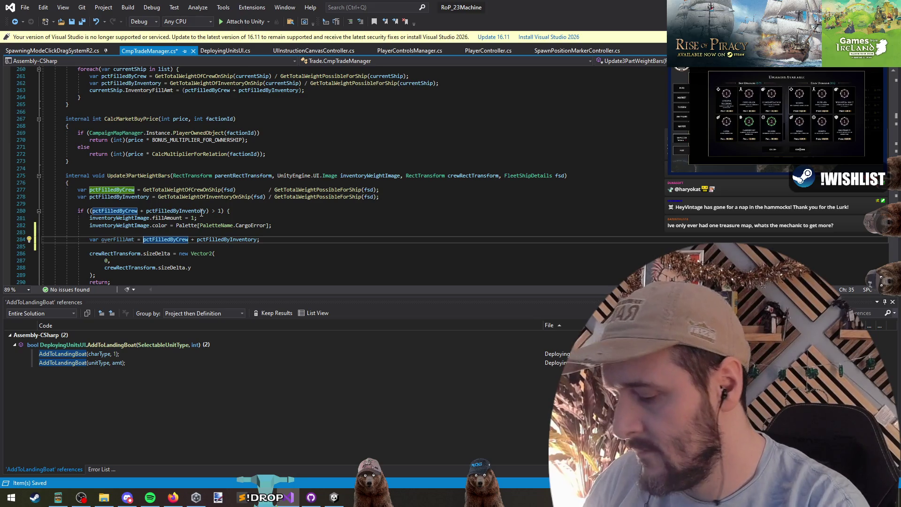
type(" (")
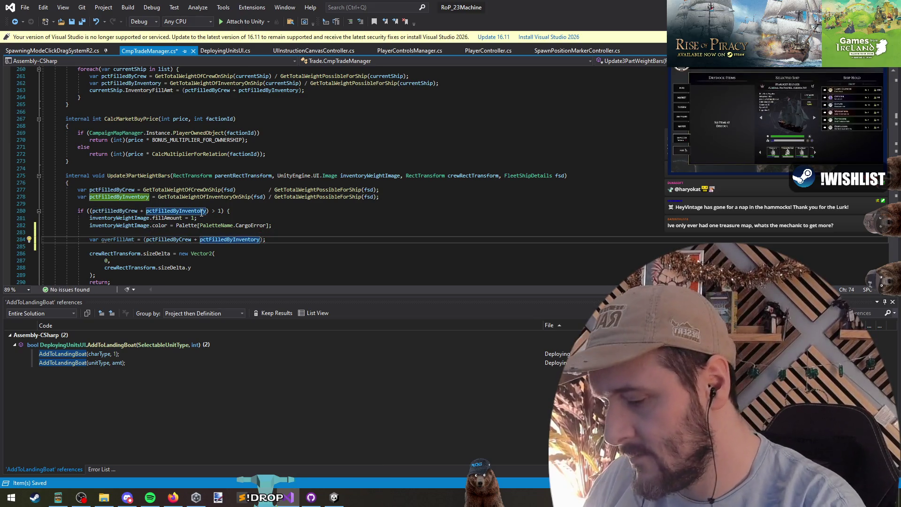
type(") - 1")
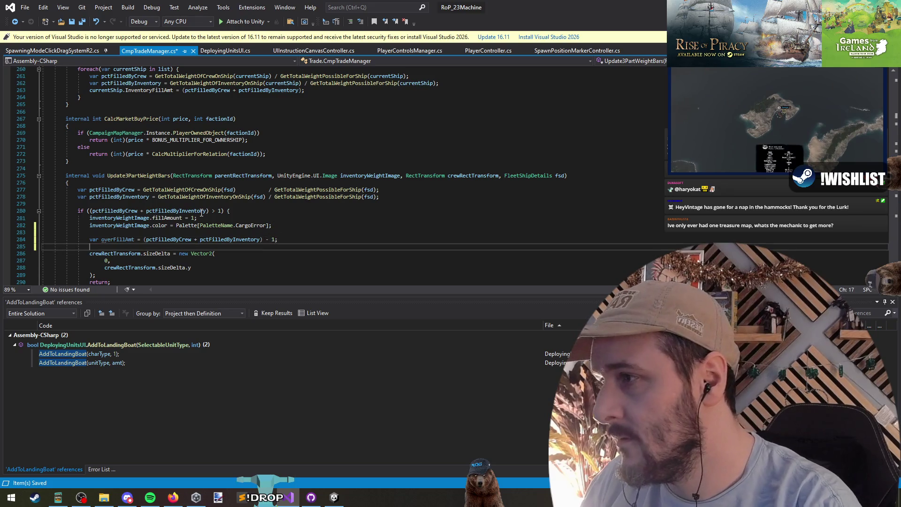
key("Return")
- Select the normal-case crewRectTransform anchoredPosition and sizeDelta blocks for copying
key("Down")
key("Down")
key("ctrl+Right")
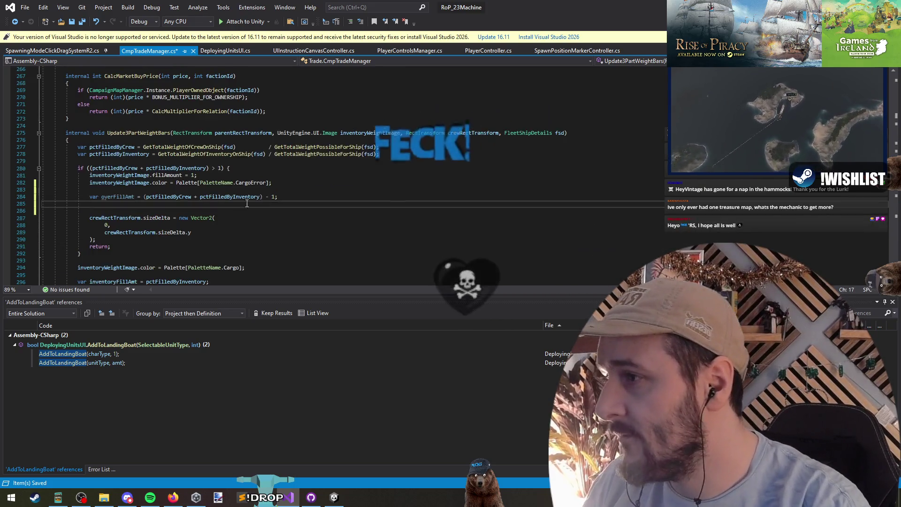
scroll(258, 231, "down", 8)
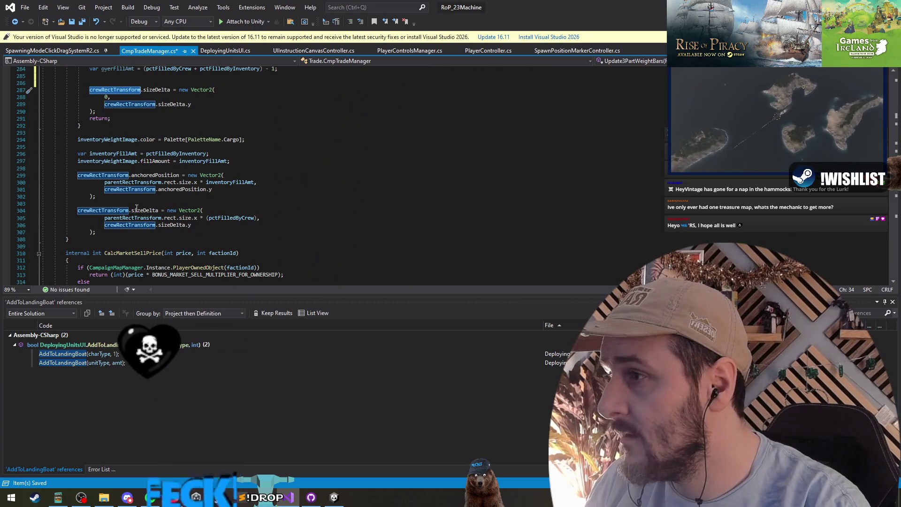
left_click_drag(78, 168, 144, 232)
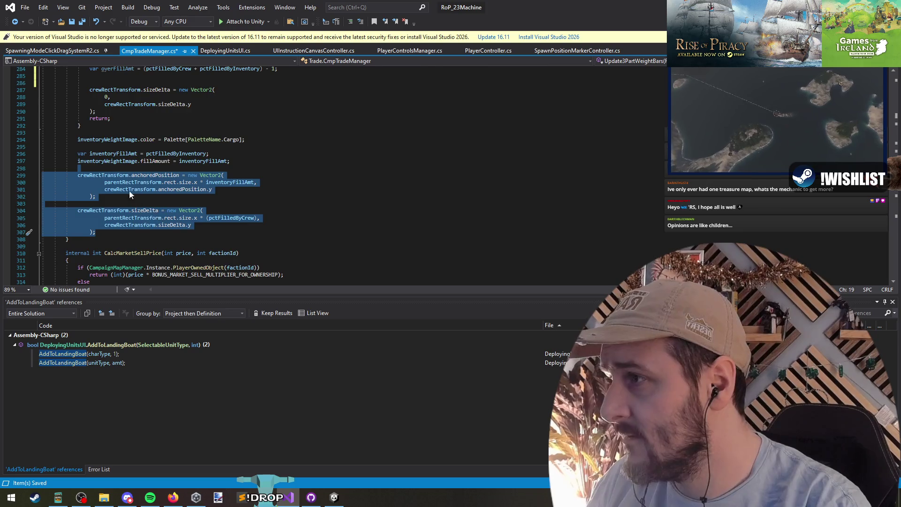
scroll(118, 169, "up", 4)
left_click(118, 168)
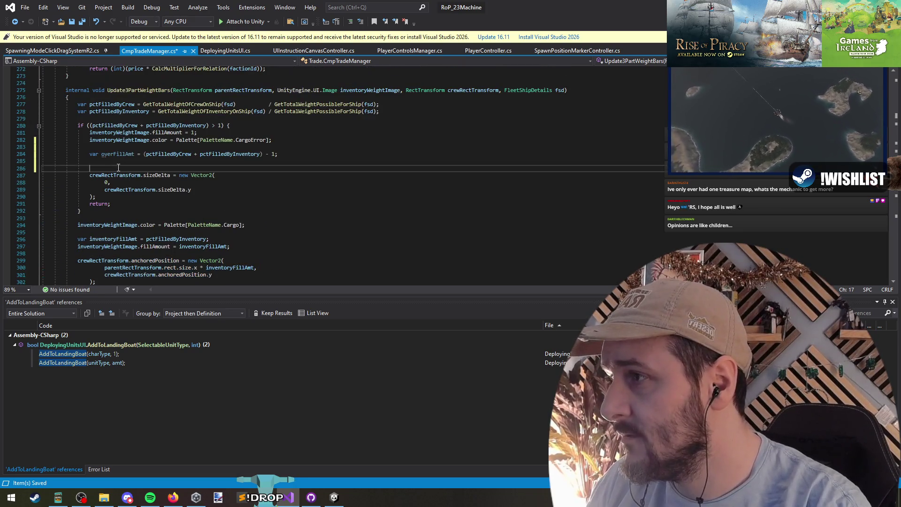
- Comment out the old zero-width sizeDelta block and paste the copied crew bar code above it
left_click(119, 197, "shift")
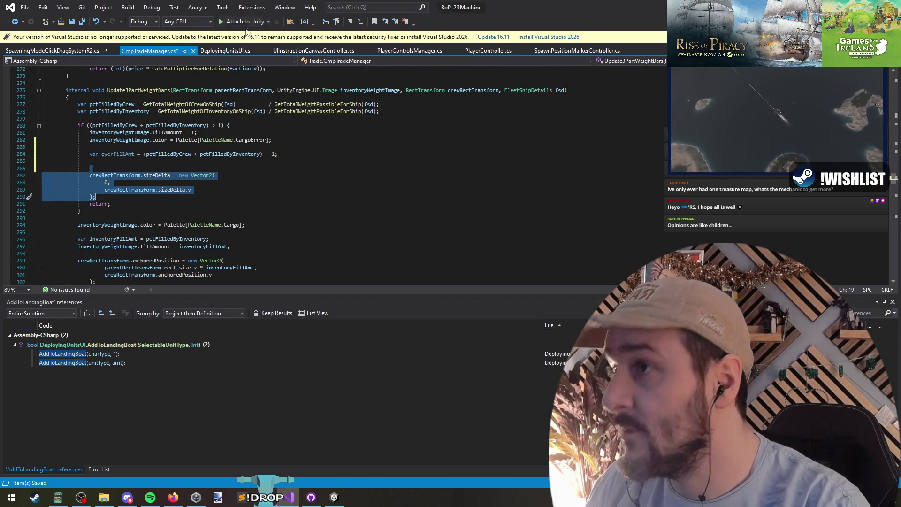
left_click(350, 22)
left_click(149, 164)
key("ctrl+v")
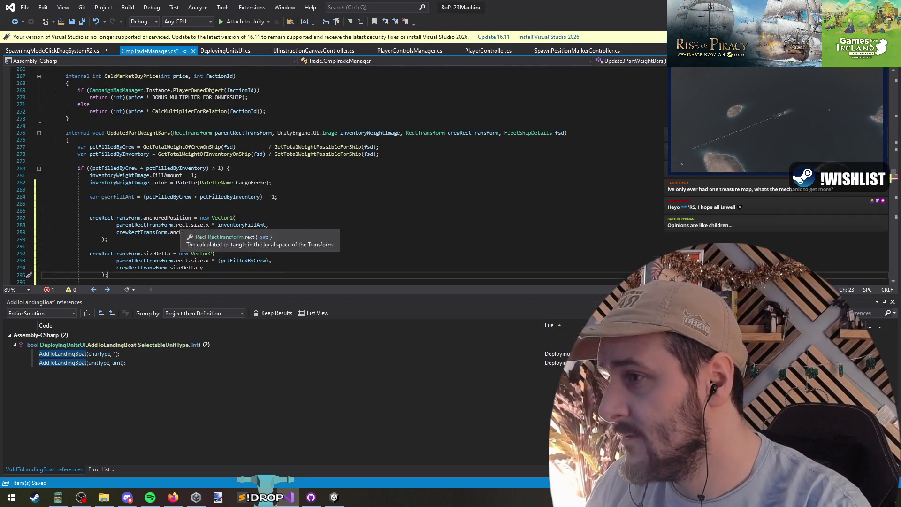
- Set the pasted anchoredPosition x value to 0
scroll(211, 240, "up", 1)
left_click(236, 196)
double_click(240, 205)
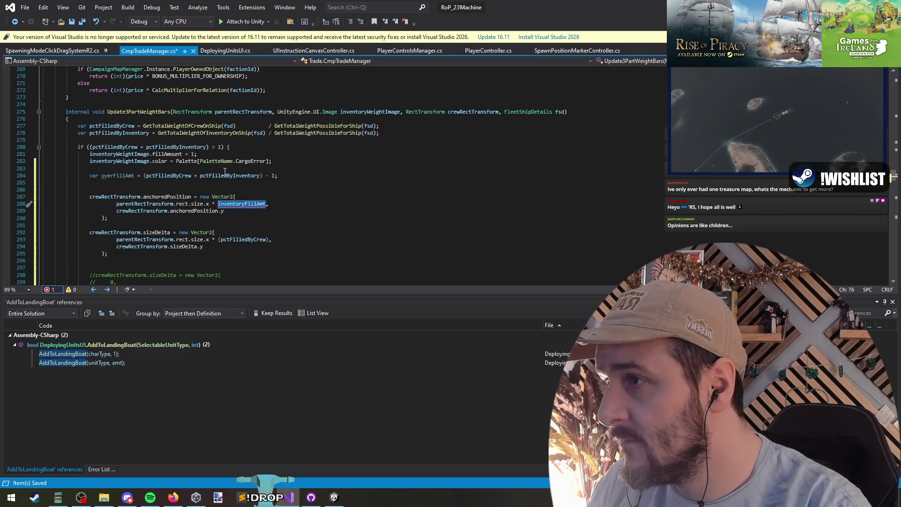
double_click(225, 176)
double_click(126, 176)
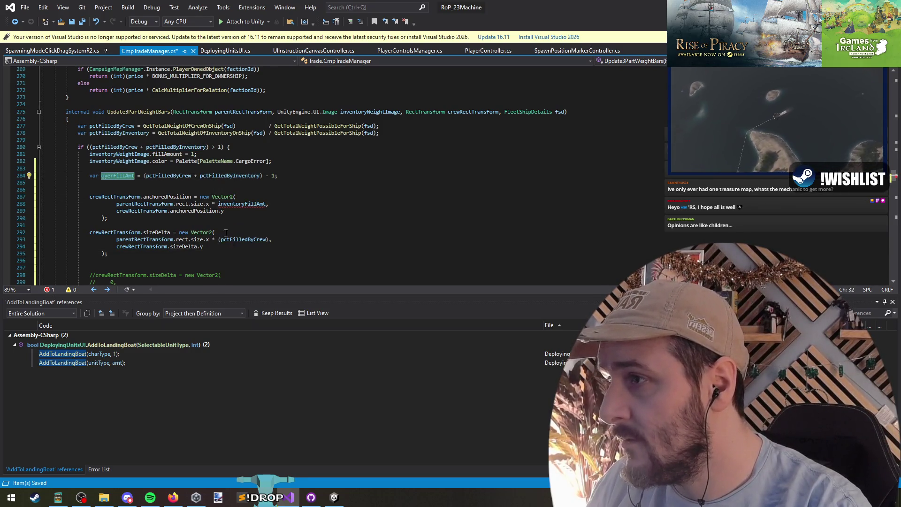
double_click(235, 205)
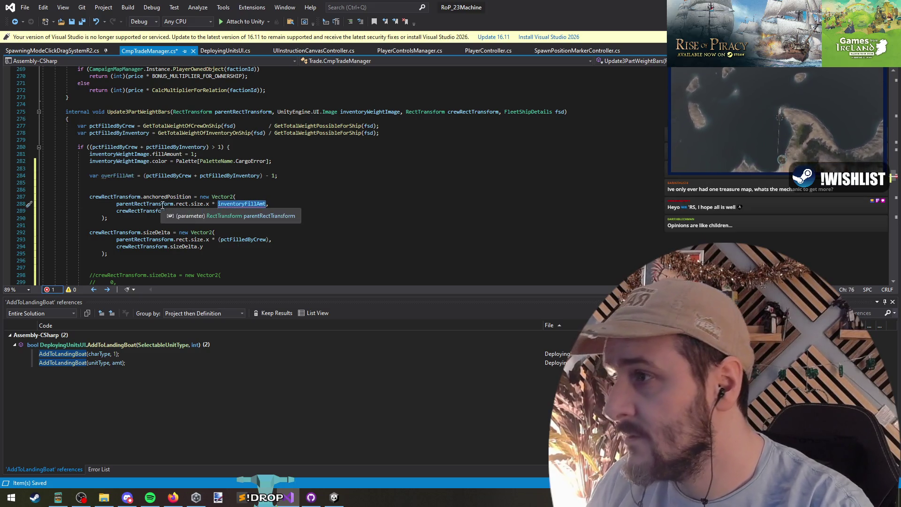
scroll(212, 267, "down", 1)
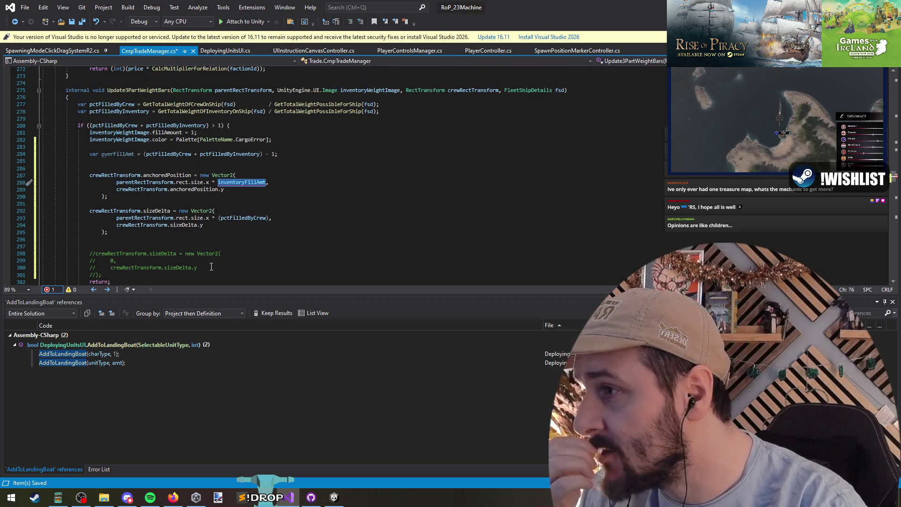
scroll(216, 256, "up", 2)
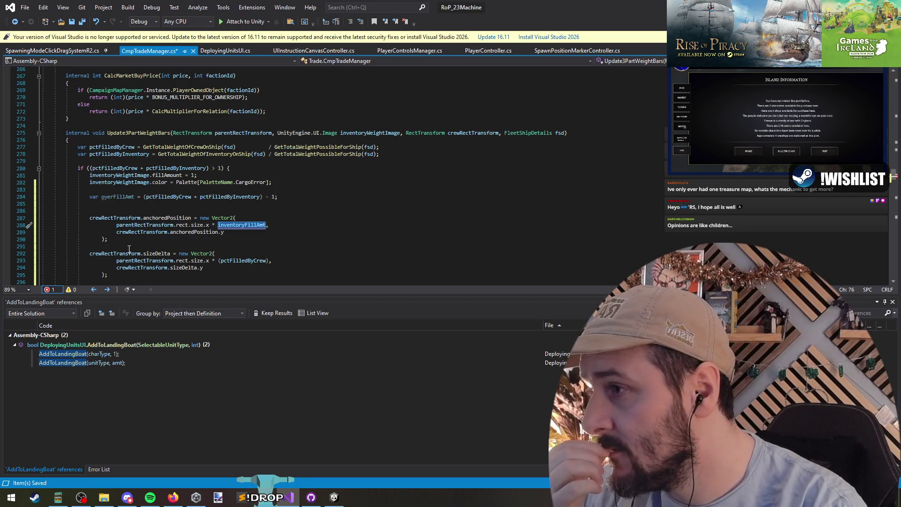
left_click(116, 226, "shift")
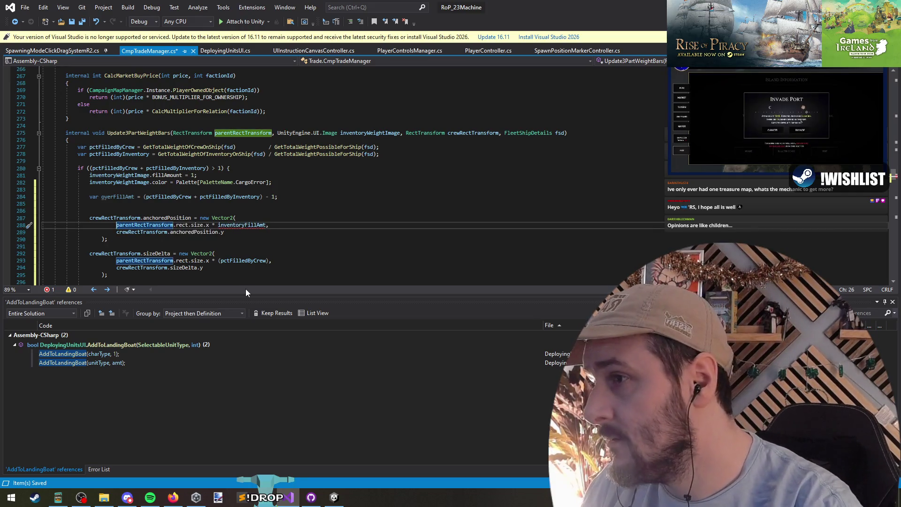
type("0,")
- Move the zero-width sizeDelta block up and delete the pasted anchoredPosition block
scroll(187, 212, "down", 5)
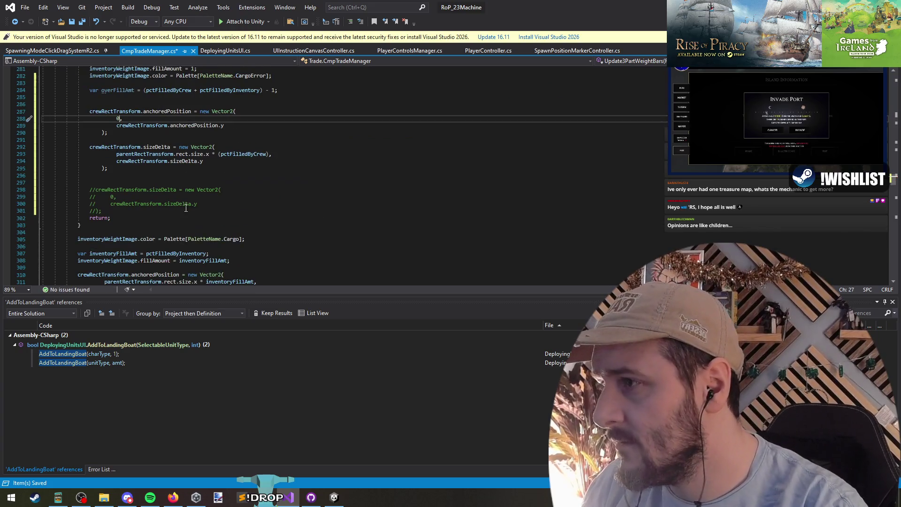
left_click_drag(176, 186, 201, 211)
scroll(218, 184, "up", 1)
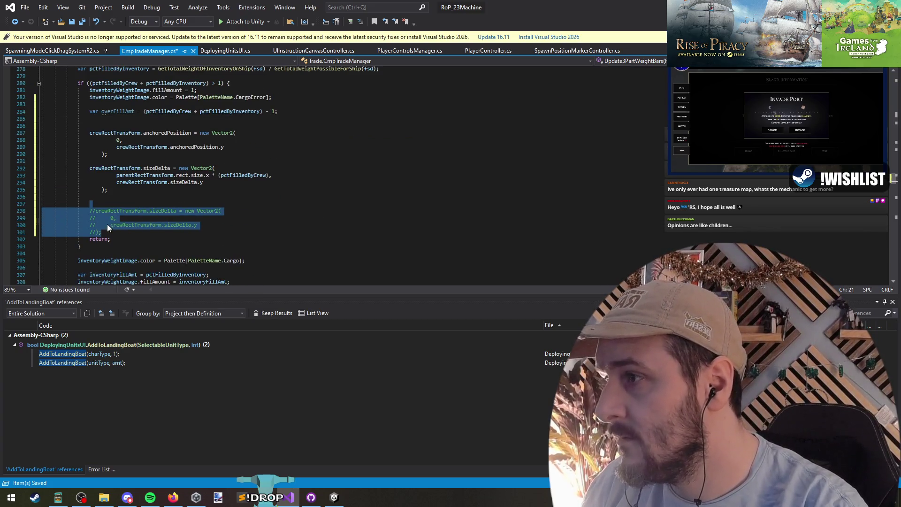
left_click_drag(110, 131, 108, 184)
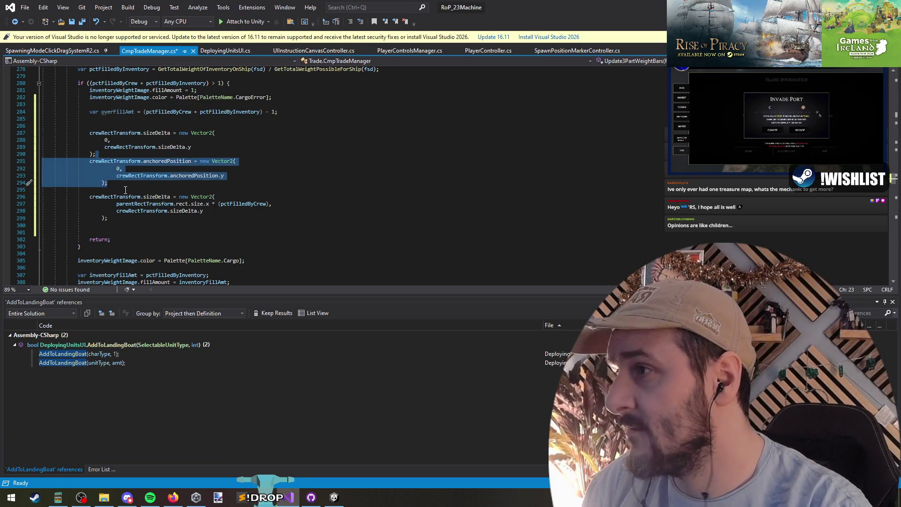
key("Delete")
- Replace pctFilledByCrew with overFillAmt in the crew sizeDelta width and tidy the blank line
left_click(243, 176)
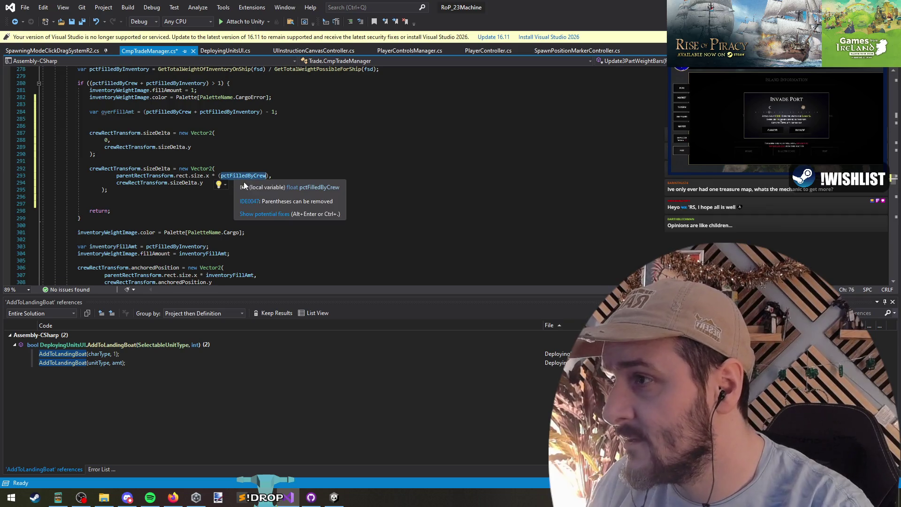
type("overFillAmt")
left_click(156, 203)
key("Delete")
key("Delete")
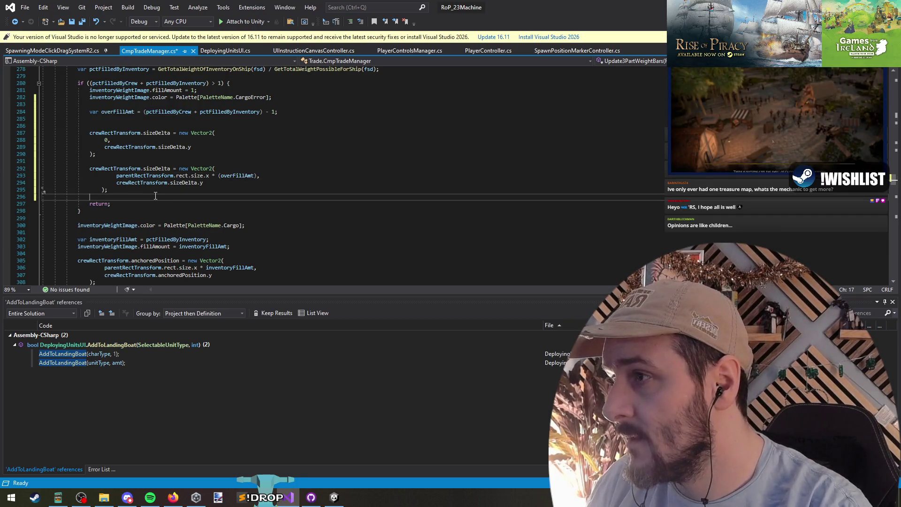
key("Return")
left_click(130, 190)
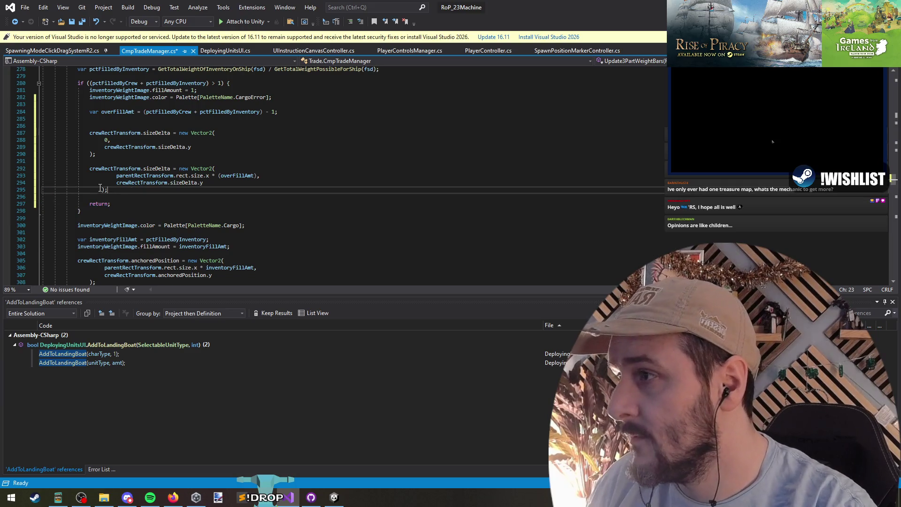
left_click(116, 175, "shift")
- Copy the inventory bar's CargoError colour assignment line
scroll(135, 180, "up", 4)
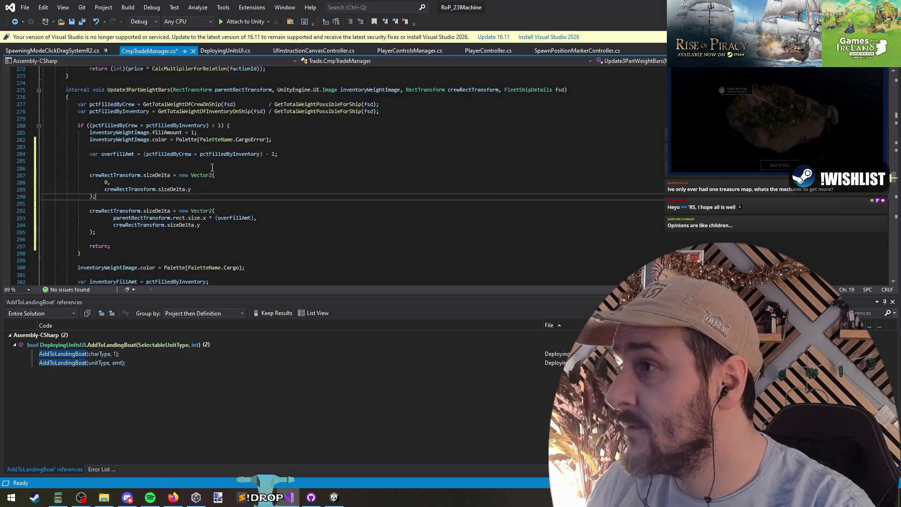
left_click(252, 190)
double_click(252, 182)
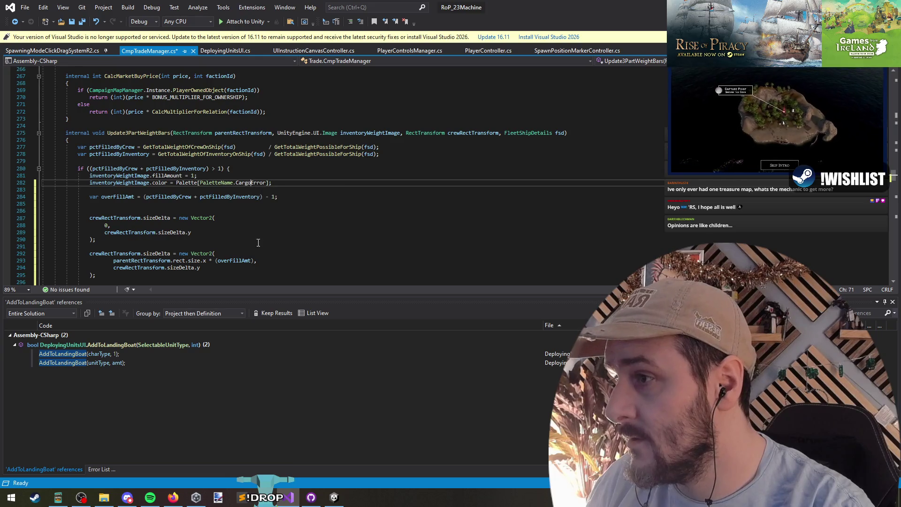
scroll(238, 194, "down", 2)
left_click(248, 140)
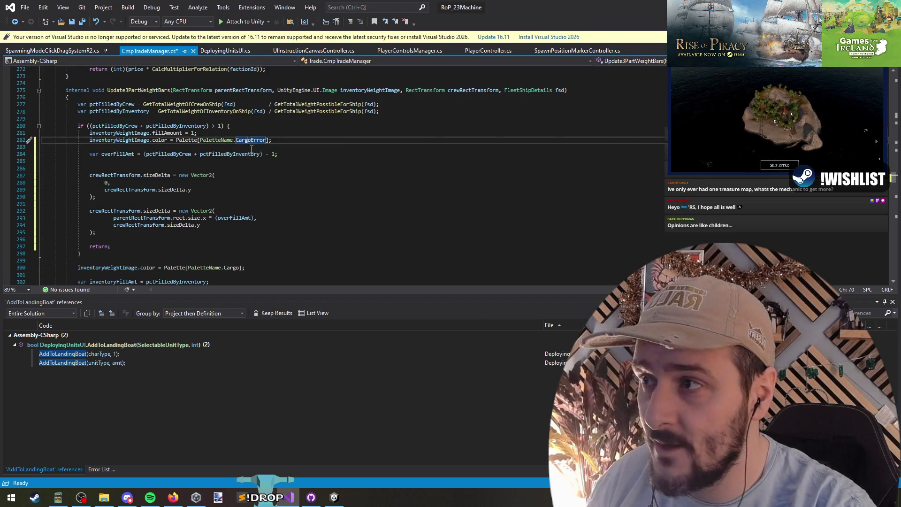
triple_click(182, 141)
key("ctrl+c")
left_click(160, 240)
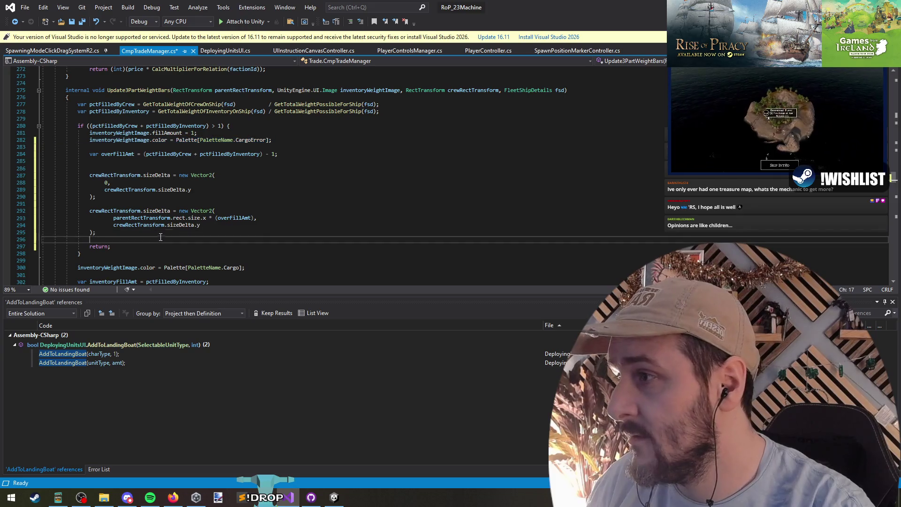
- Paste the colour line below the crew sizeDelta and retarget it to crewRectTransform.GetComponent<Image
key("ctrl+v")
key("Up")
key("Home")
key("Return")
left_click(126, 247)
key("Down")
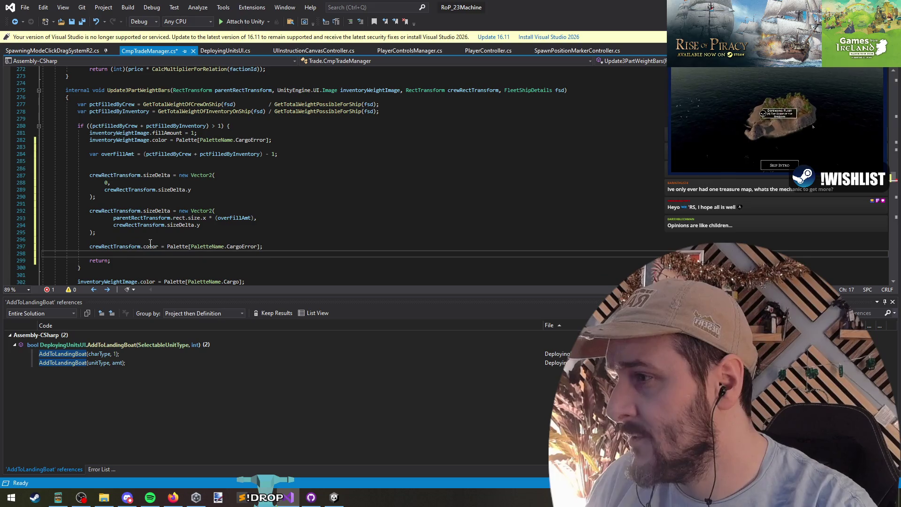
left_click(132, 247)
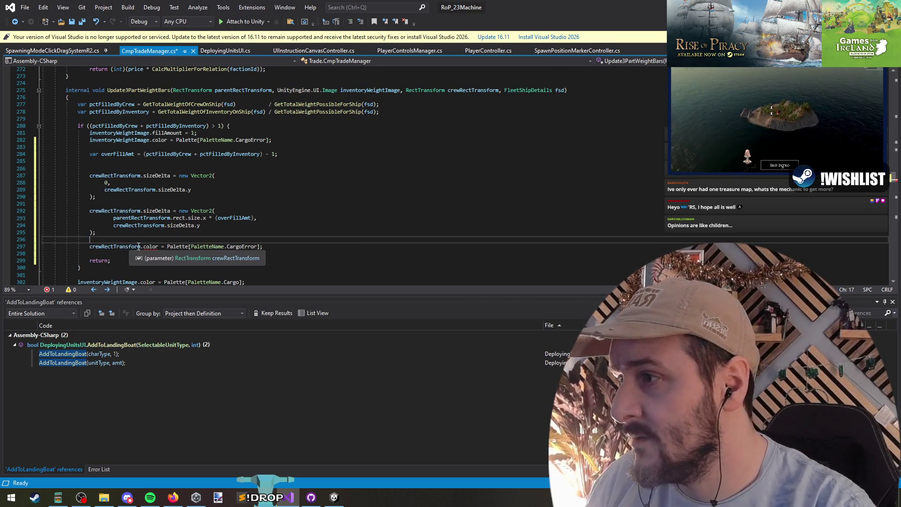
left_click(141, 247)
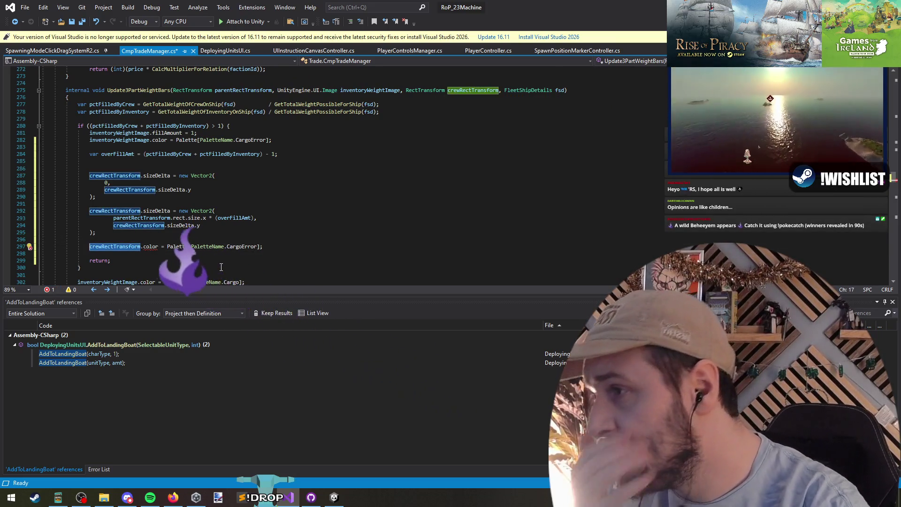
type(".GetCompone")
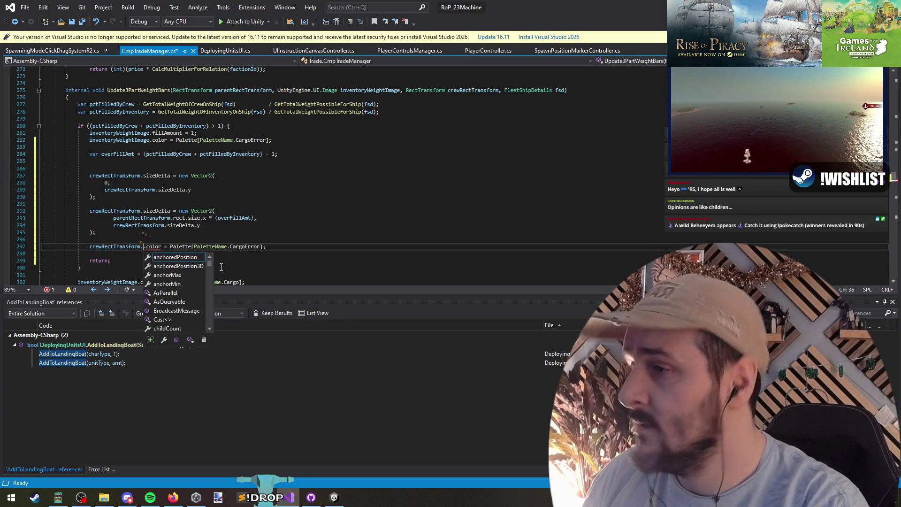
type("nt<>")
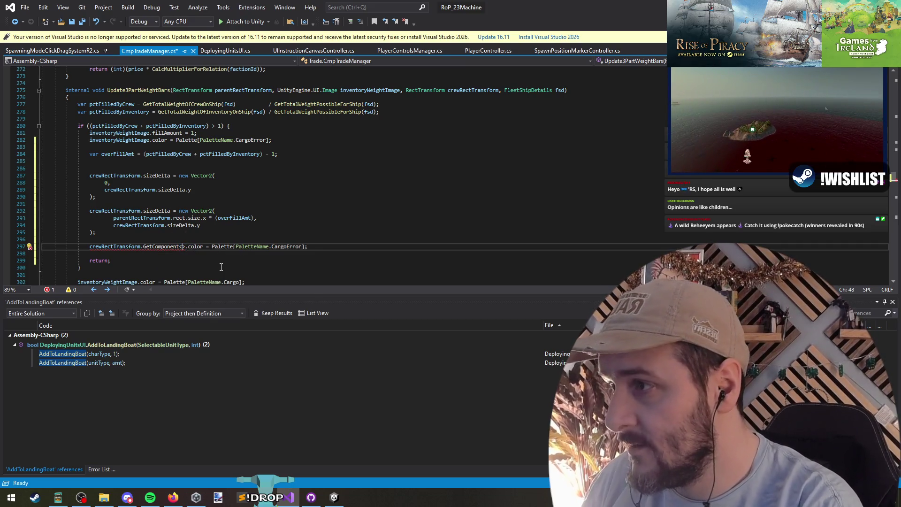
type("Image")
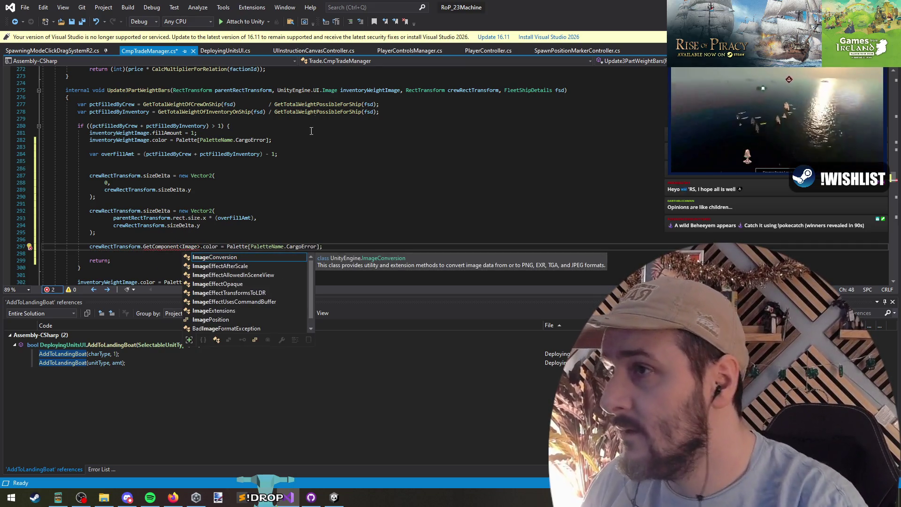
- Drop the UnityEngine.UI qualifier from Image, add 'using UnityEngine.UI;' and save
left_click(292, 91)
double_click(293, 91)
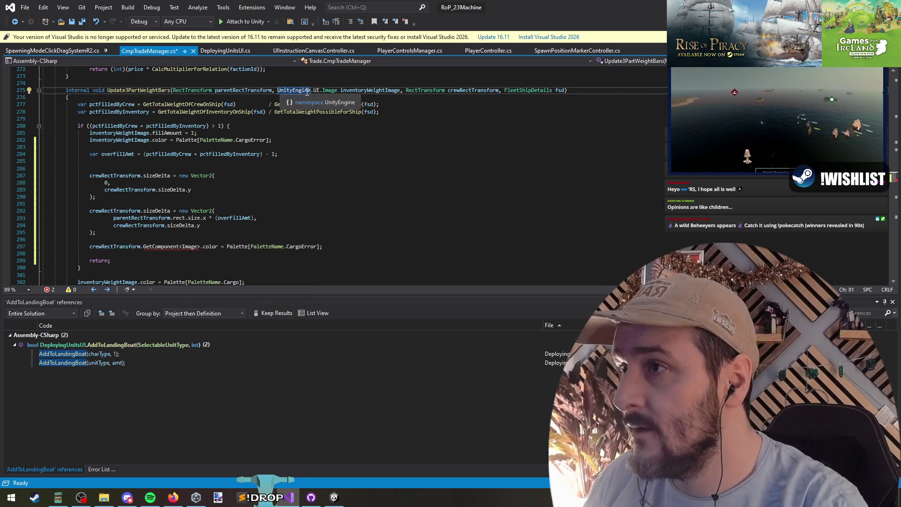
key("ctrl+shift+Right")
key("ctrl+shift+Right")
key("Delete")
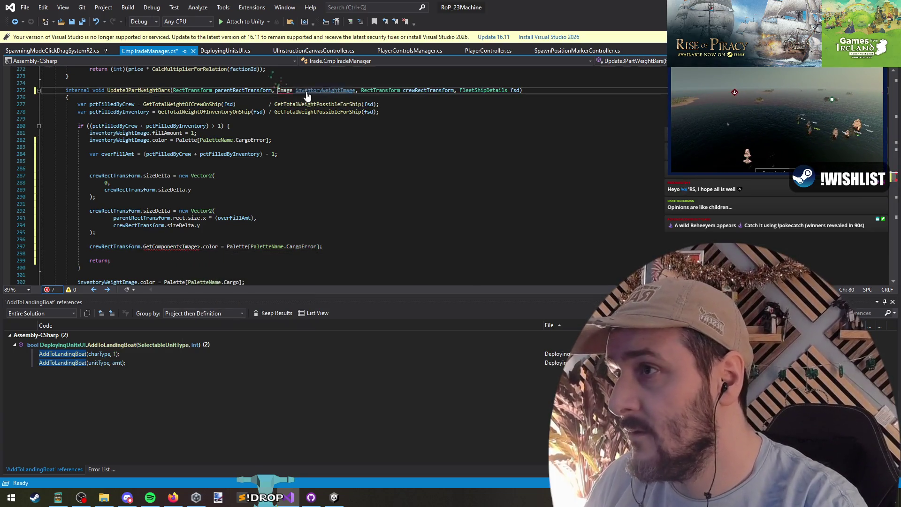
key("ctrl+Home")
key("Down")
key("Down")
key("Down")
key("Up")
type("using UnityEngine.UI;")
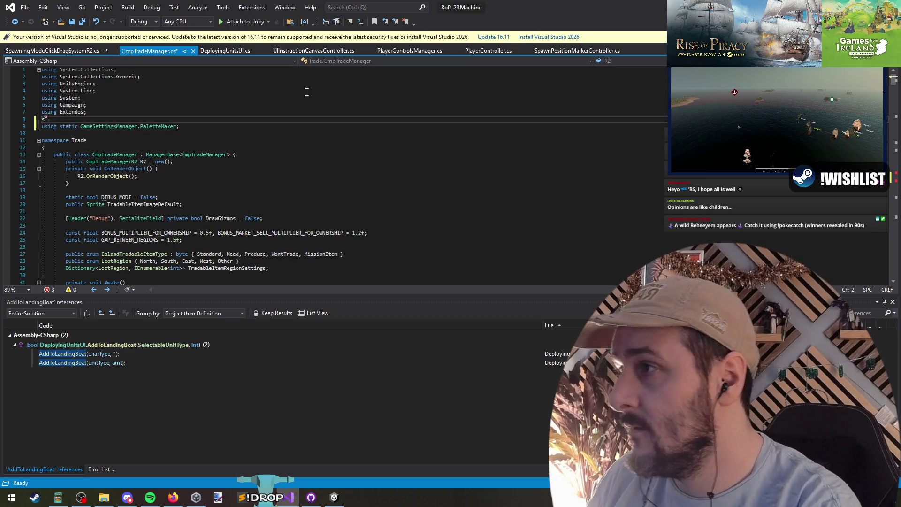
key("ctrl+s")
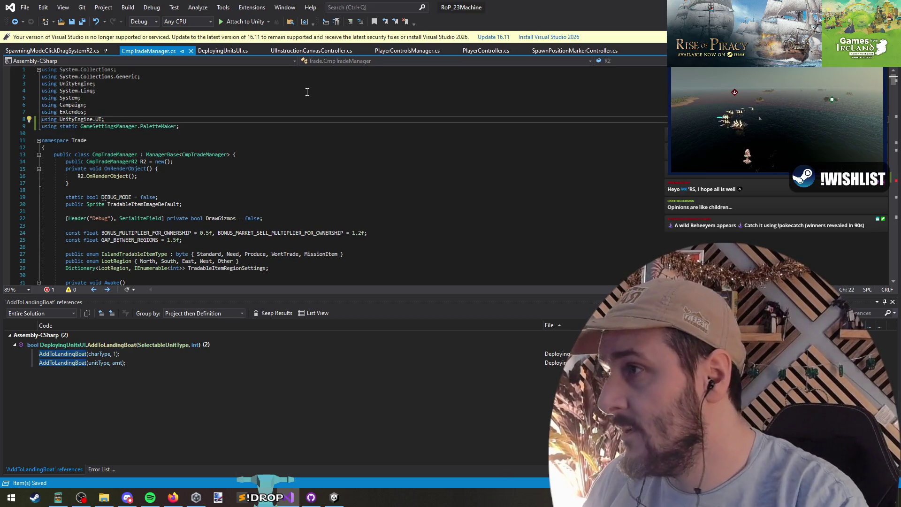
- Complete GetComponent<Image>() on line 298, swap CargoError for CrewError, save, and return to Unity
left_click(15, 22)
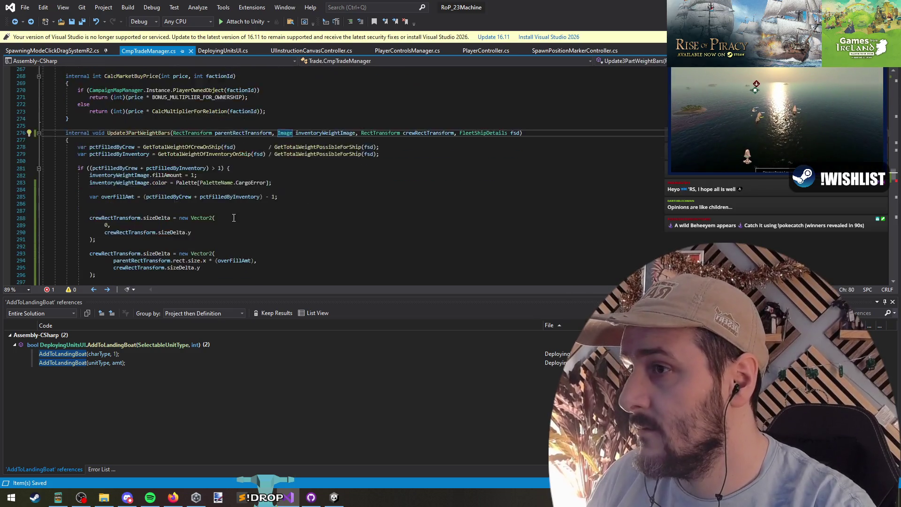
scroll(198, 248, "down", 4)
left_click(198, 246)
key("Right")
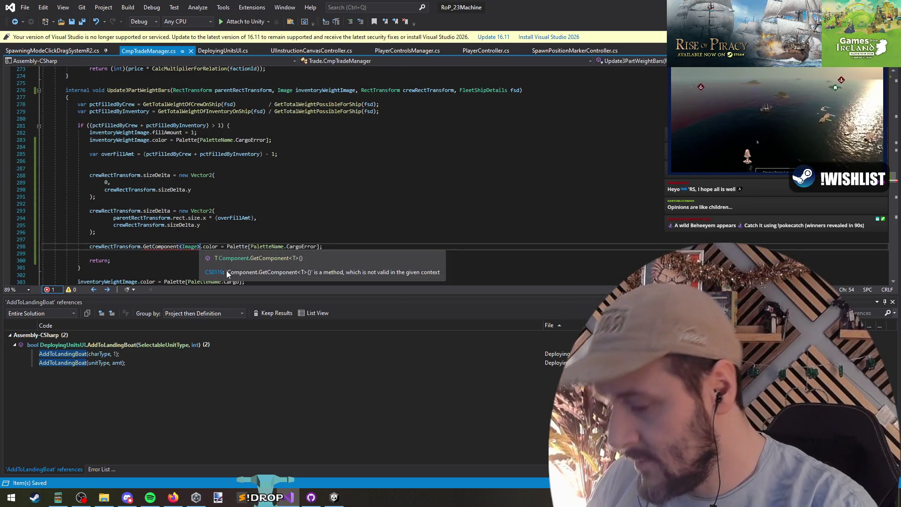
type("()")
key("Down")
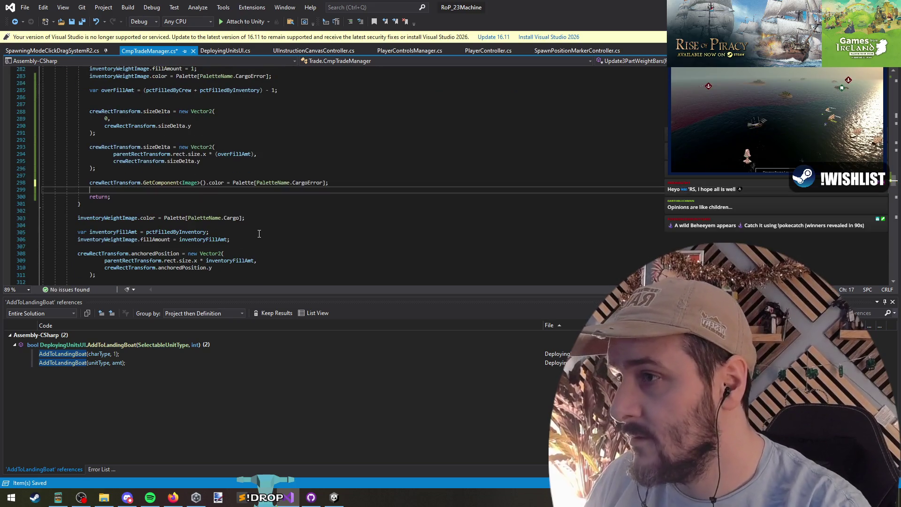
double_click(307, 247)
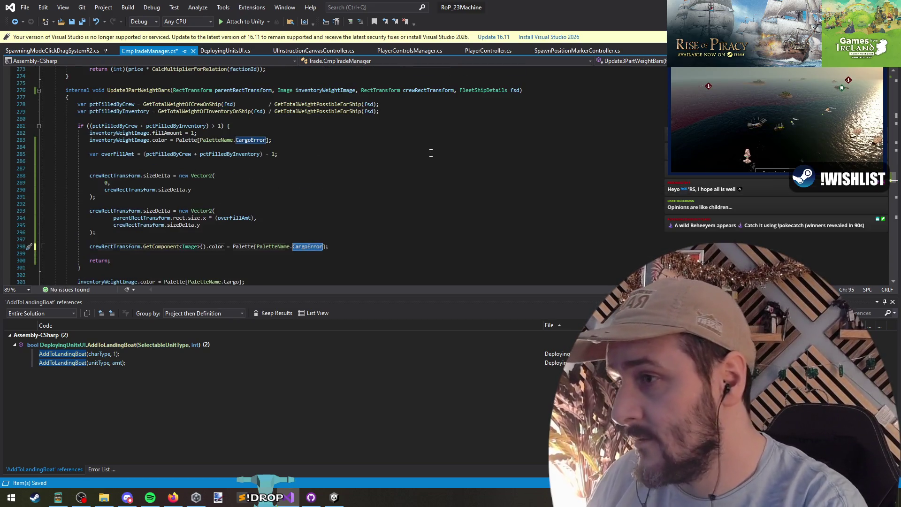
type("CrewError")
key("Down")
key("ctrl+s")
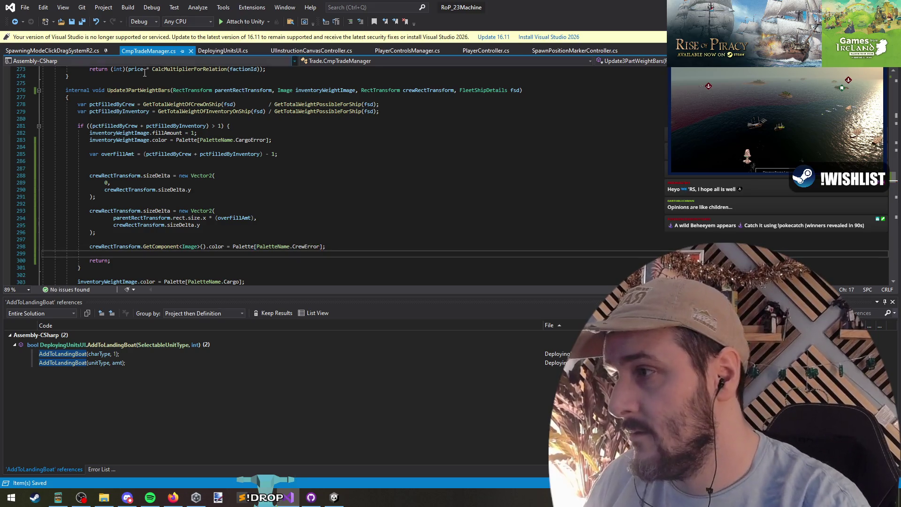
key("alt+Tab")
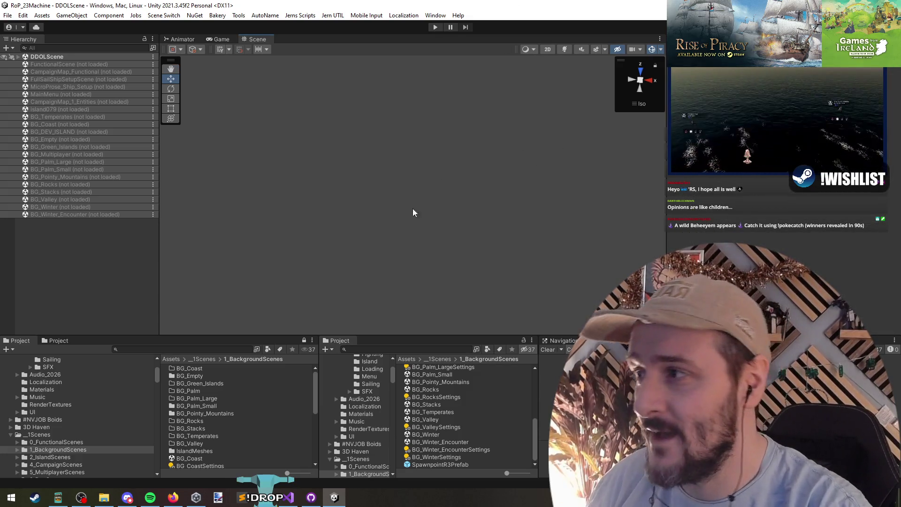
left_click(288, 497)
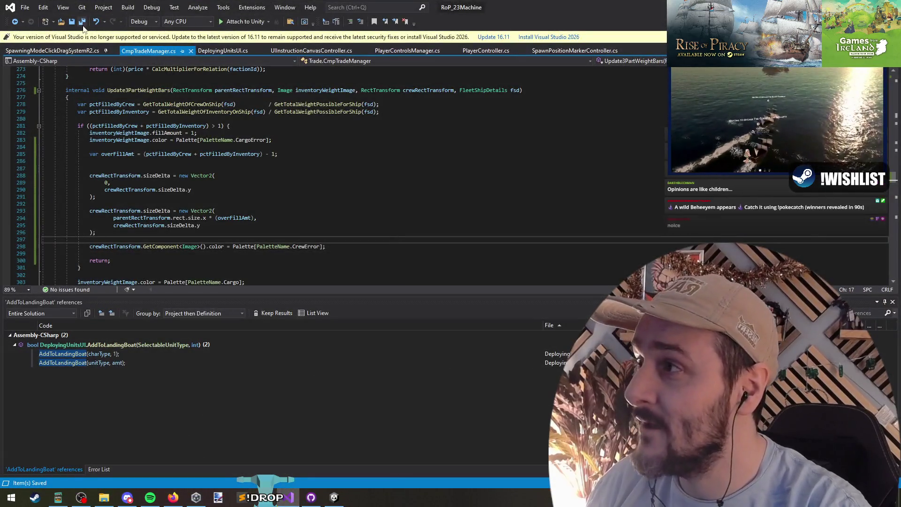
- Search the Project panel with 't:scriptableobject' and select the ColorPalette_RoP_1 asset
key("alt+Tab")
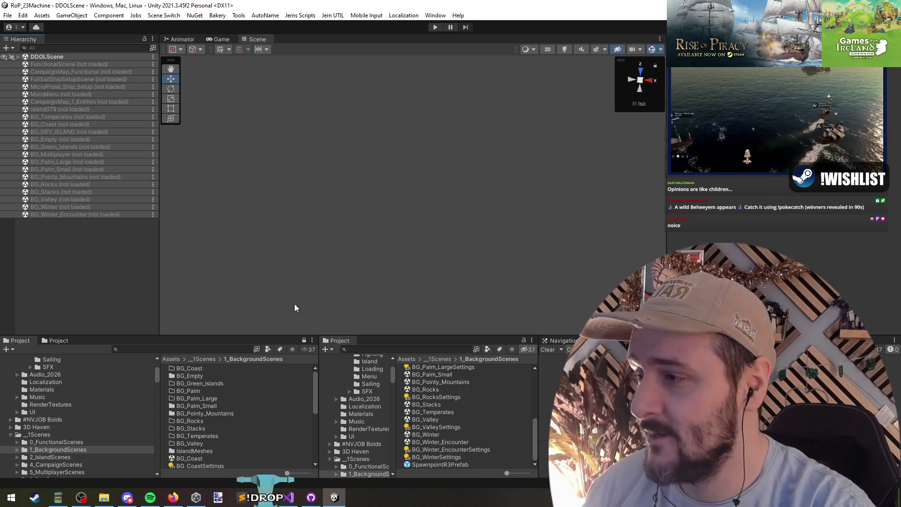
left_click(395, 350)
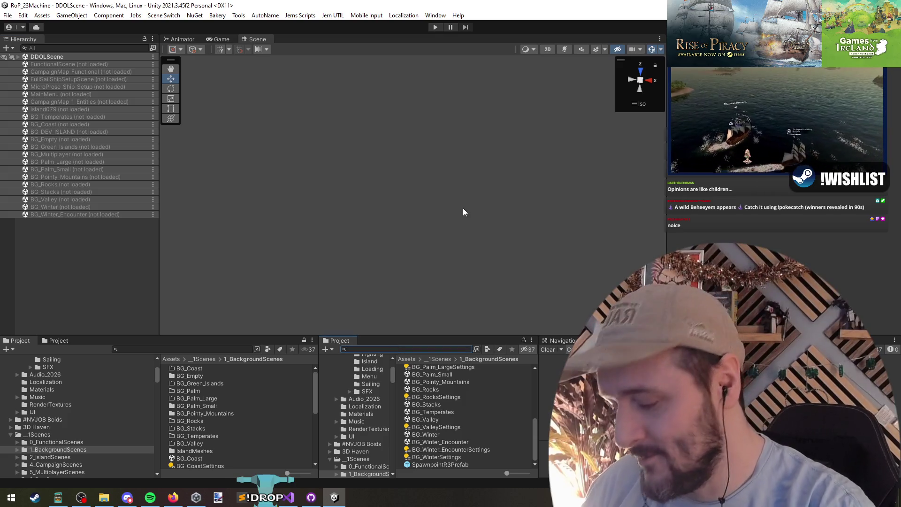
type("palette")
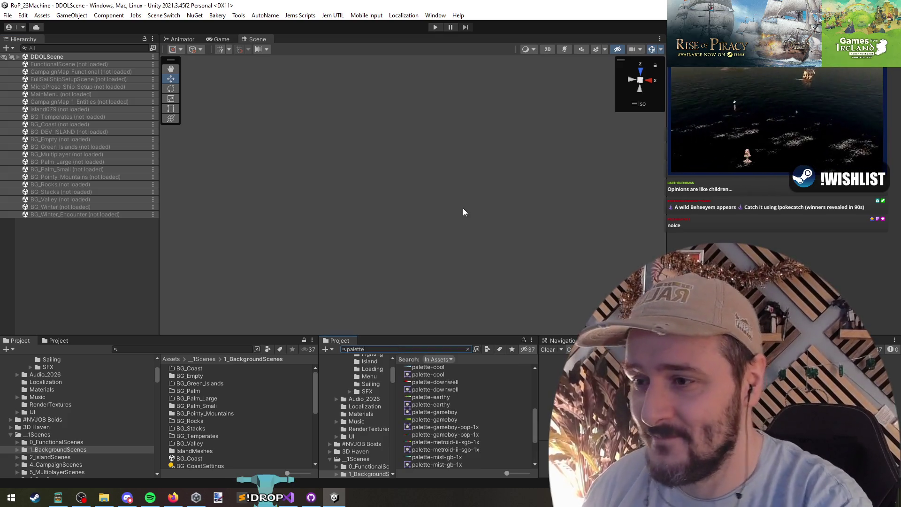
scroll(450, 393, "up", 5)
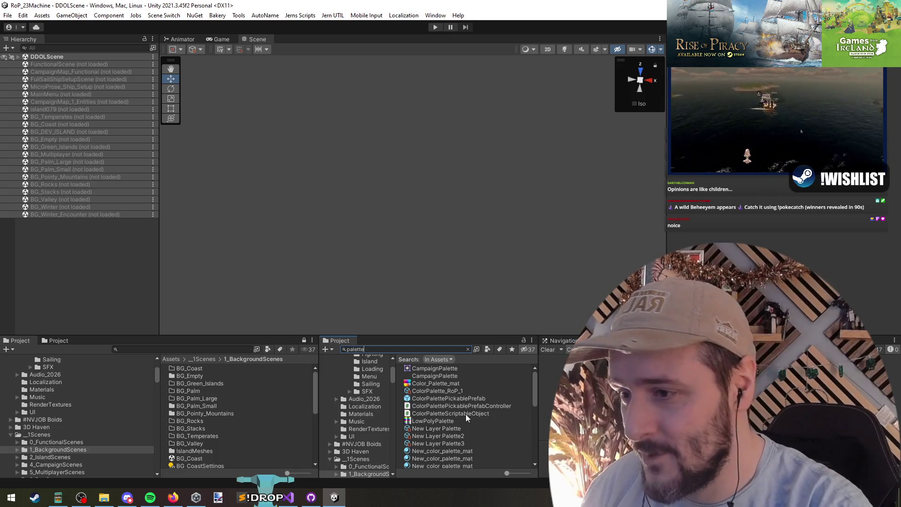
key("Home")
type("t:")
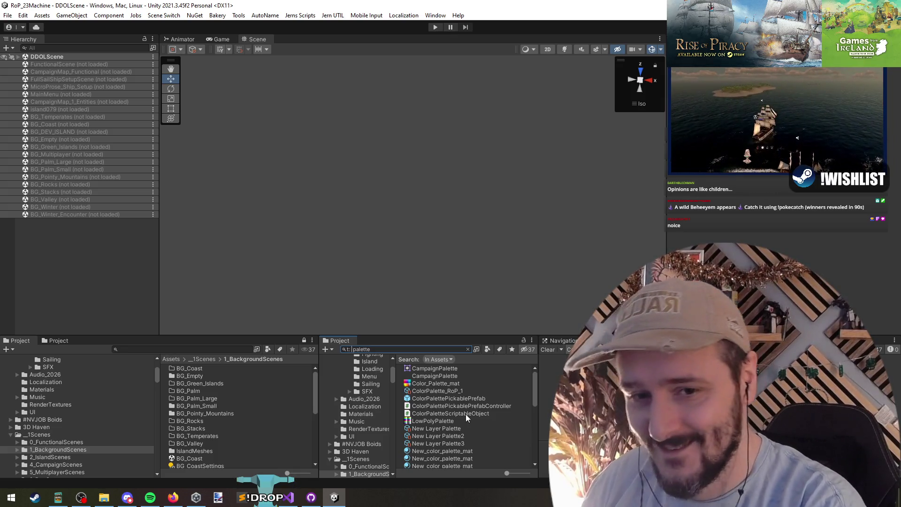
type("scriptableo")
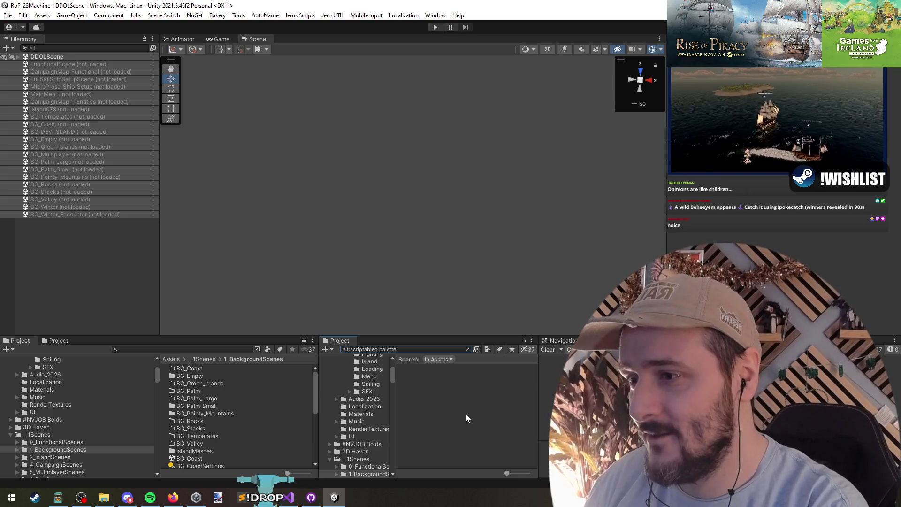
type("bject")
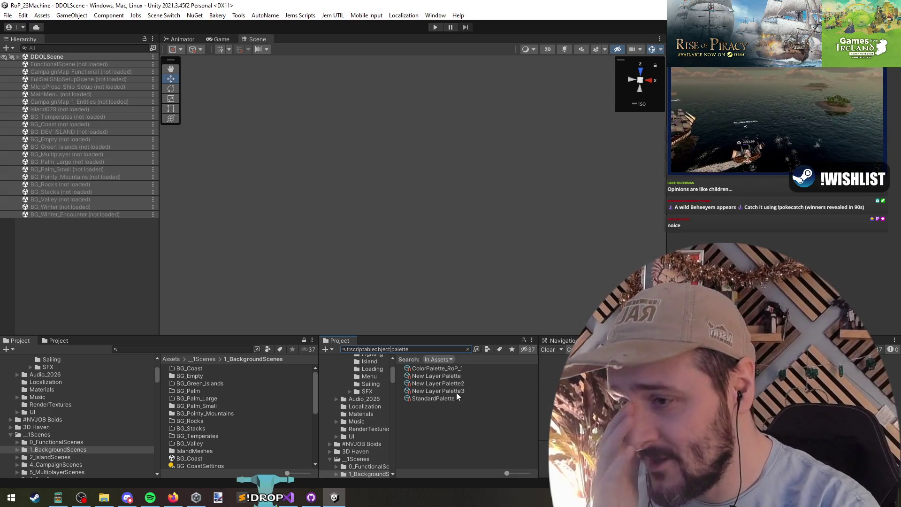
left_click(452, 369)
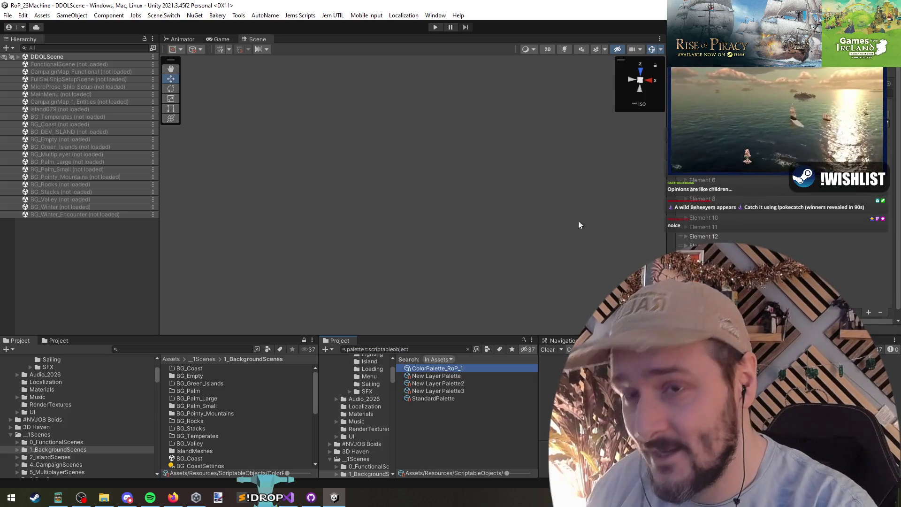
- Darken the red error colour in ColorPalette_RoP_1 to a crimson shade in the colour picker
scroll(705, 228, "down", 3)
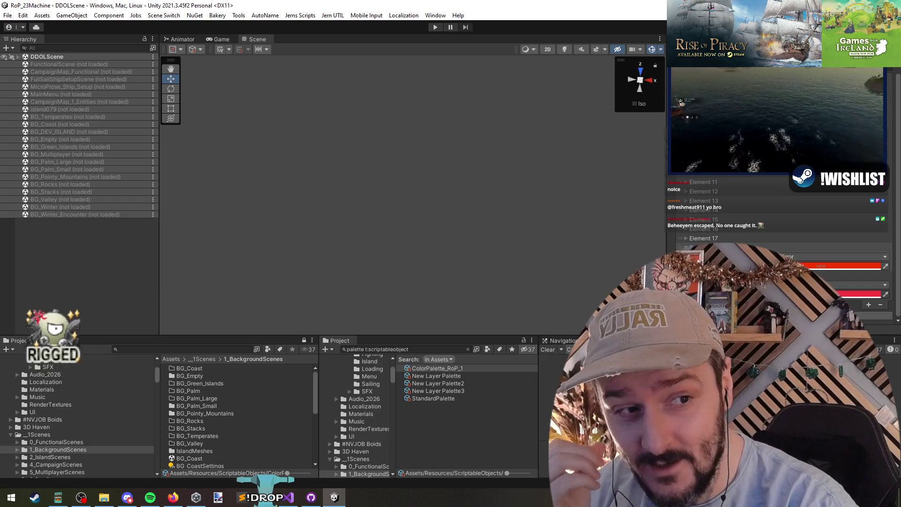
left_click(863, 268)
left_click_drag(864, 324, 877, 348)
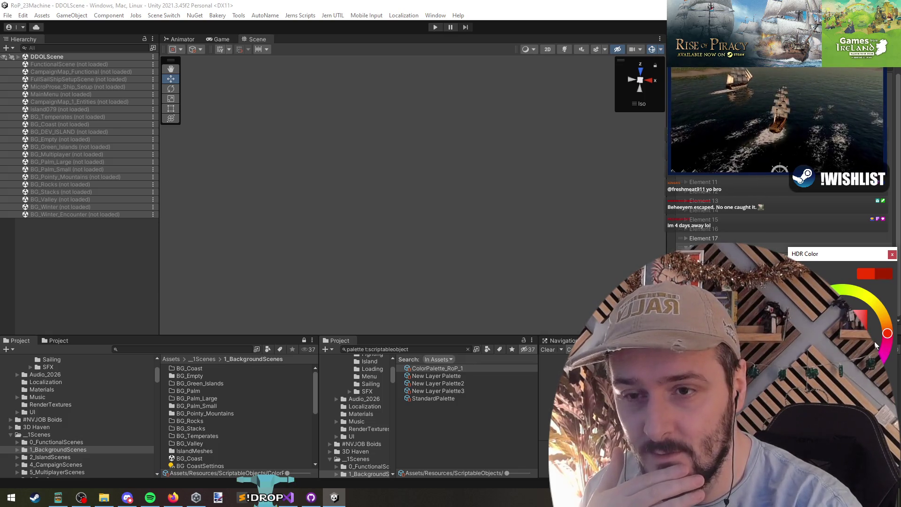
left_click_drag(876, 346, 884, 323)
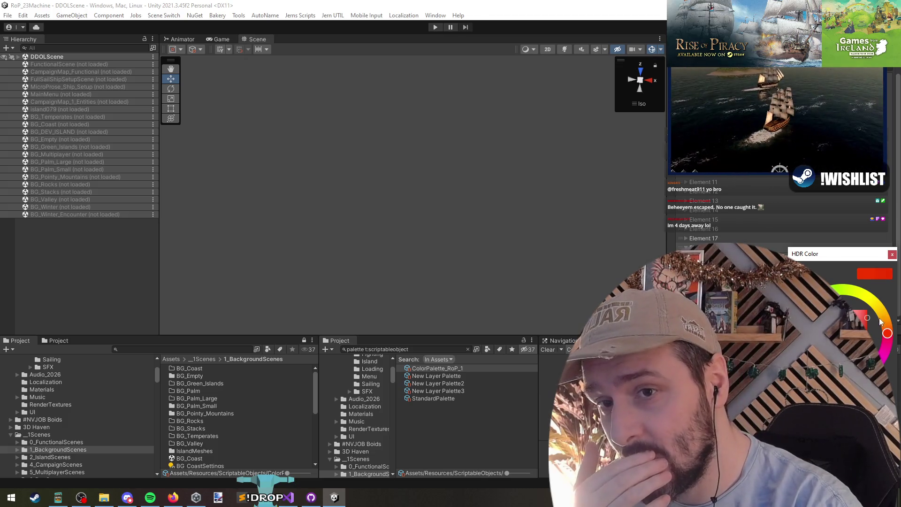
left_click_drag(866, 317, 863, 322)
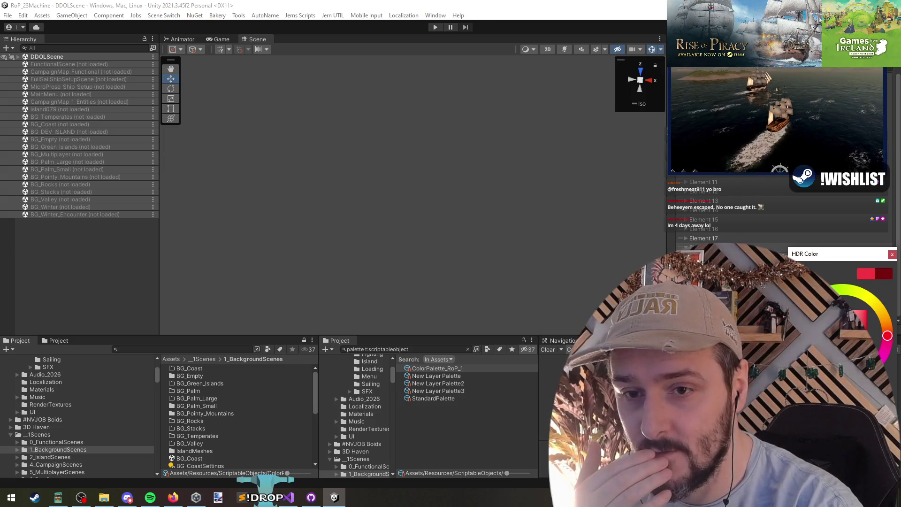
left_click(892, 254)
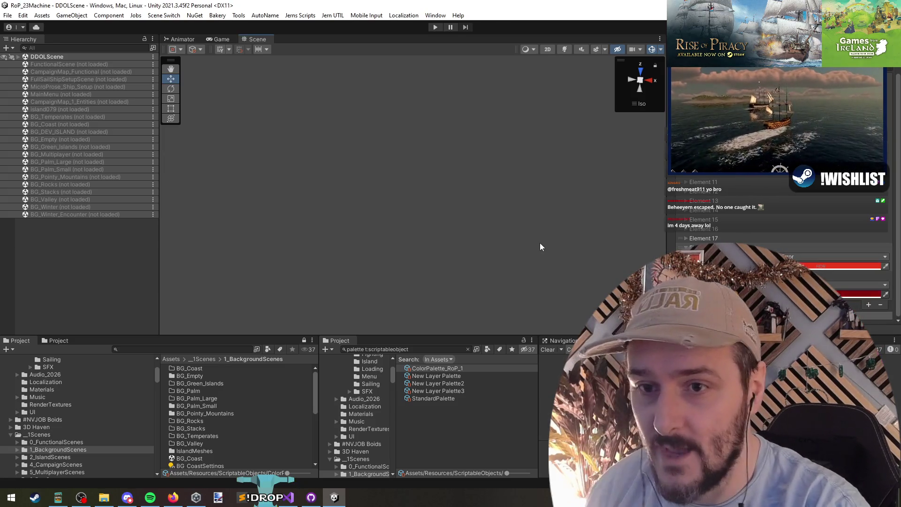
- Enter Play mode and continue the saved Rise of Piracy campaign beside Celestial Citadel
left_click(431, 27)
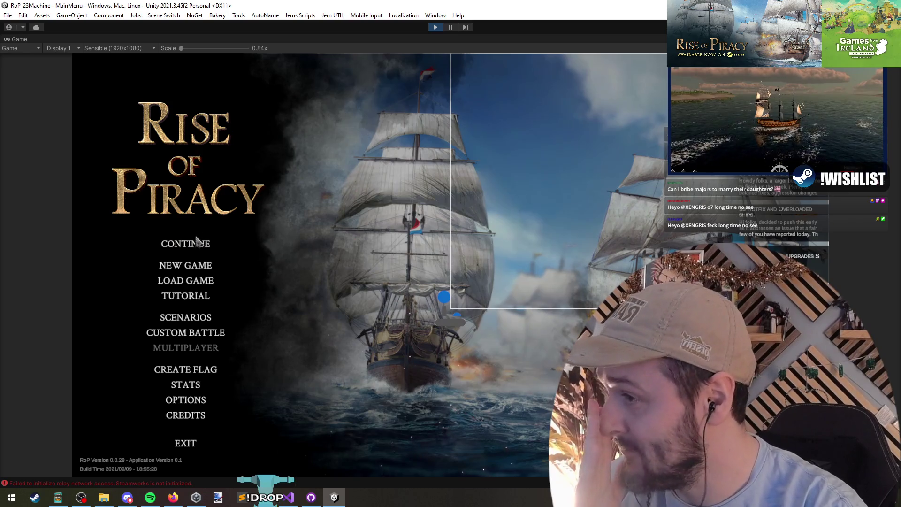
left_click(187, 250)
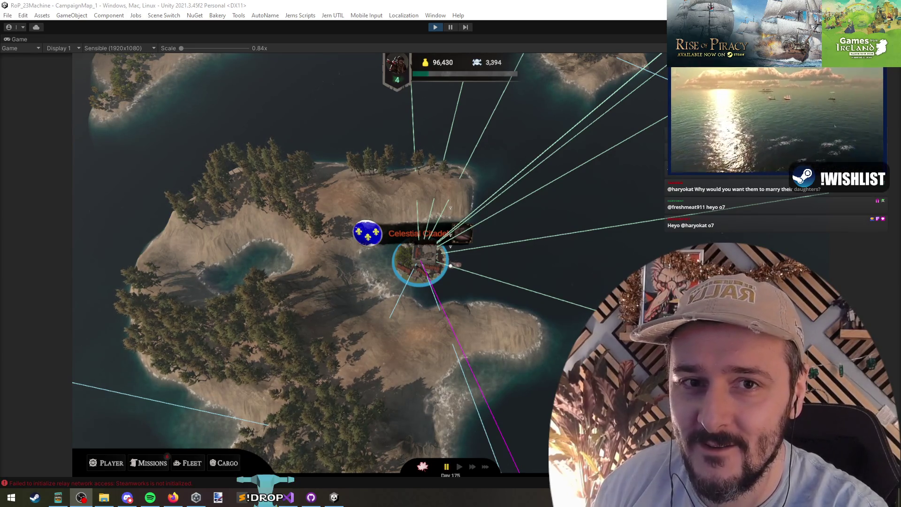
- Enter Celestial Citadel, check the ship in its drydock, then open the port market
left_click(425, 276)
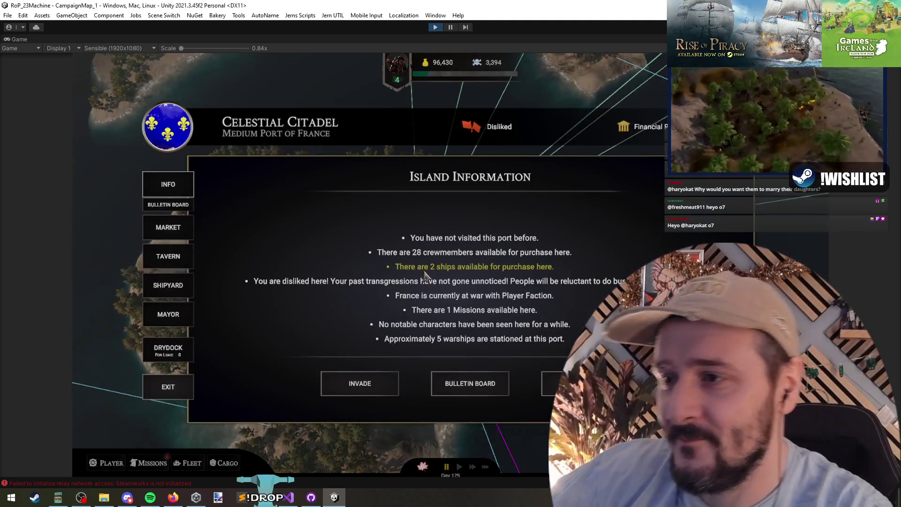
key("alt+Tab")
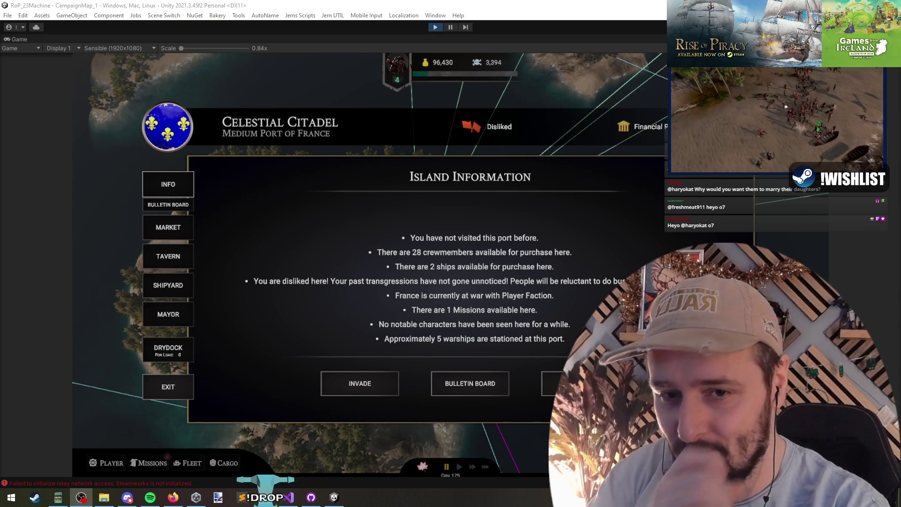
left_click(343, 296)
left_click(176, 357)
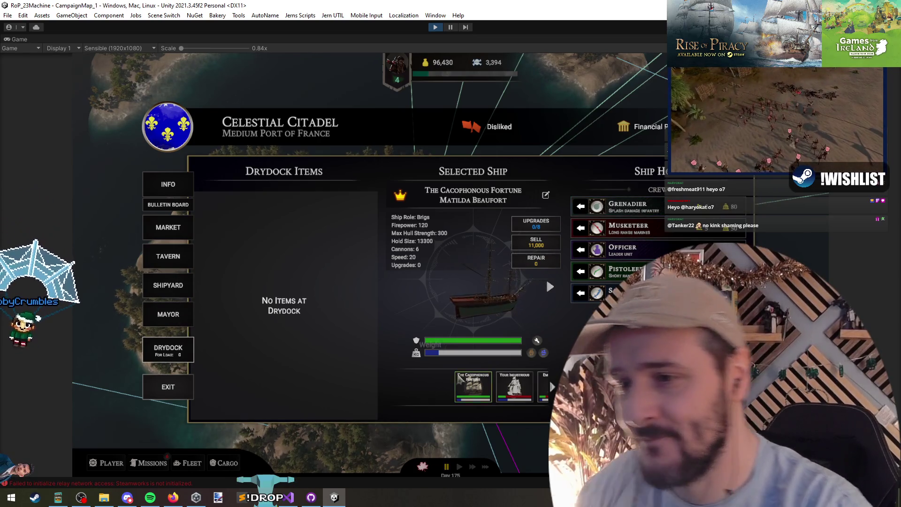
left_click(177, 227)
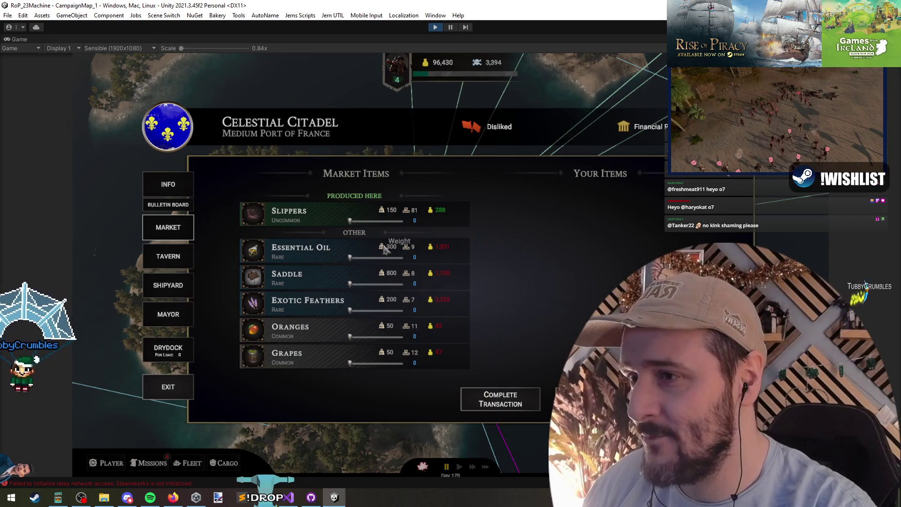
- Buy quantities of Slippers, Essential Oil and Saddle at the Celestial Citadel market
left_click(354, 221)
left_click_drag(355, 229, 394, 225)
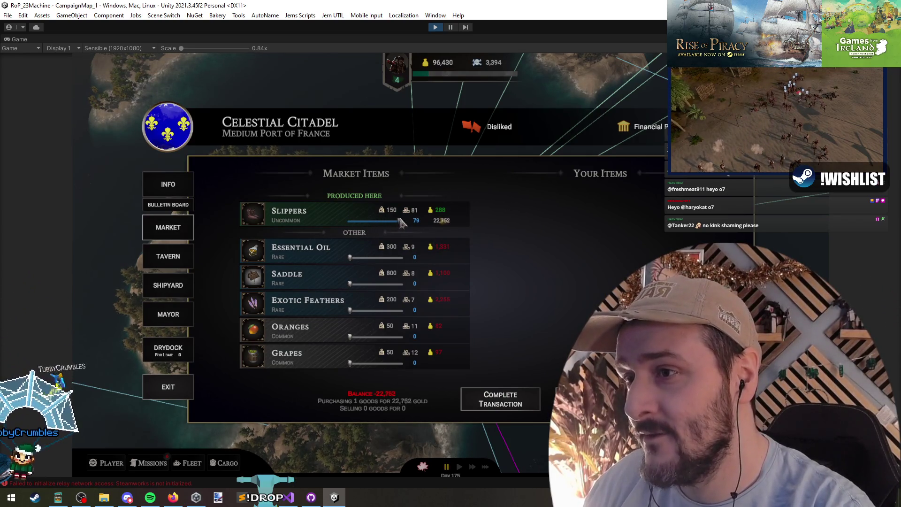
left_click(501, 399)
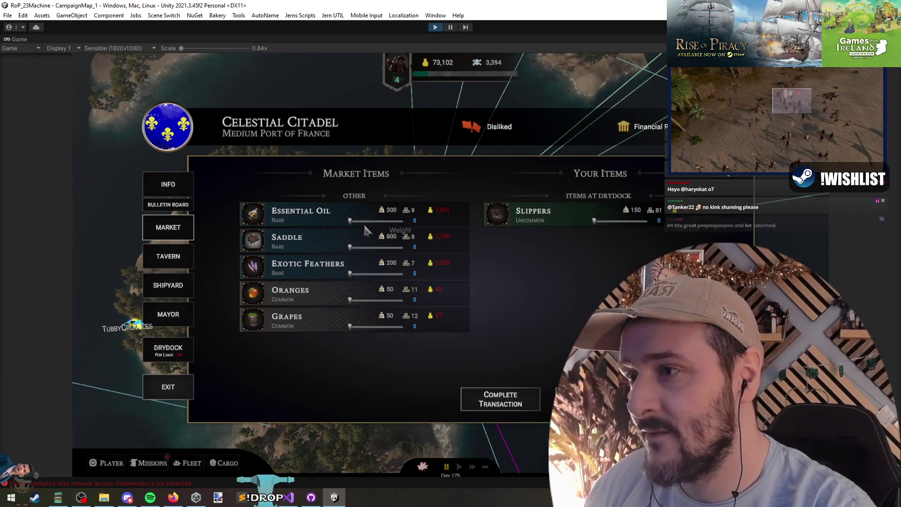
left_click_drag(350, 220, 403, 220)
left_click(497, 400)
left_click(514, 399)
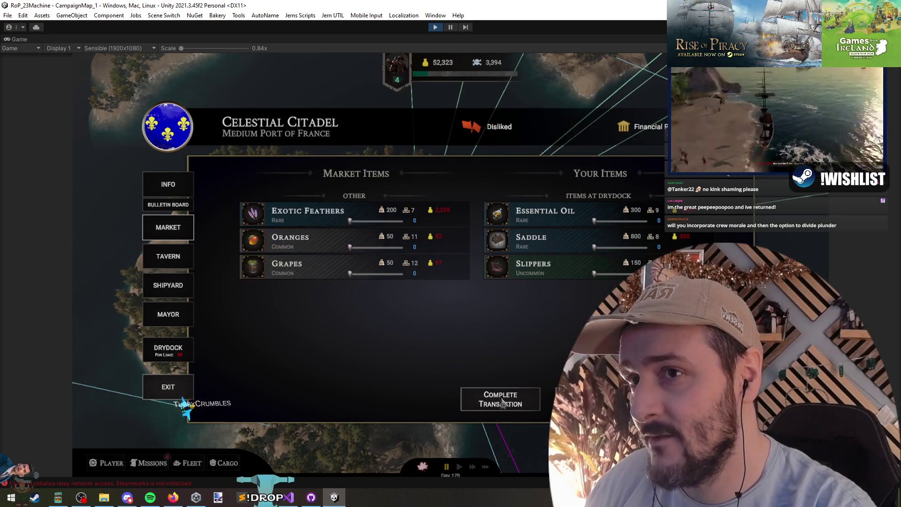
- Move the drydock cargo onto the ship until the hold overflows red
left_click(168, 352)
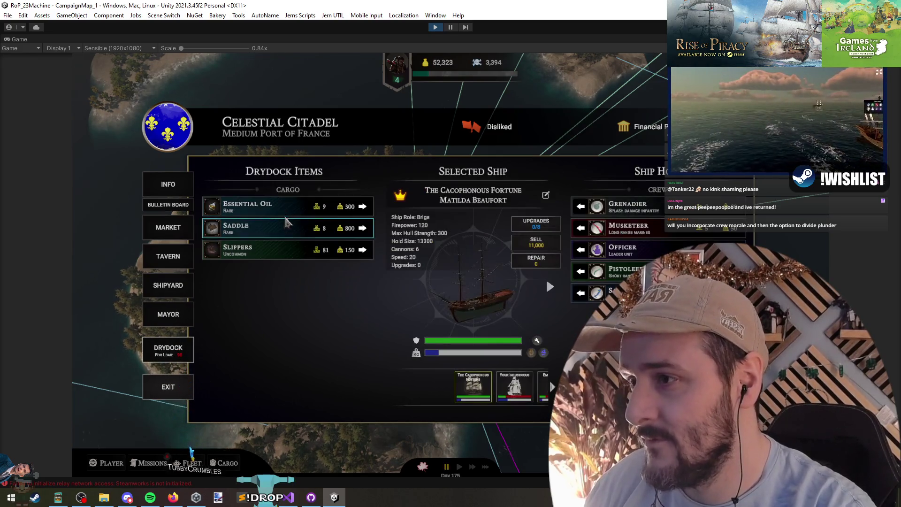
left_click(363, 207, "shift")
left_click(362, 207, "shift")
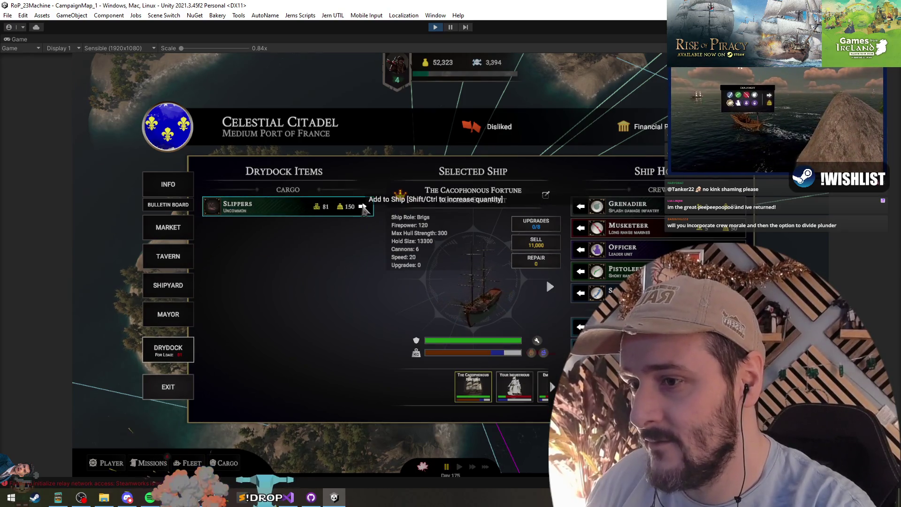
left_click(363, 207, "shift")
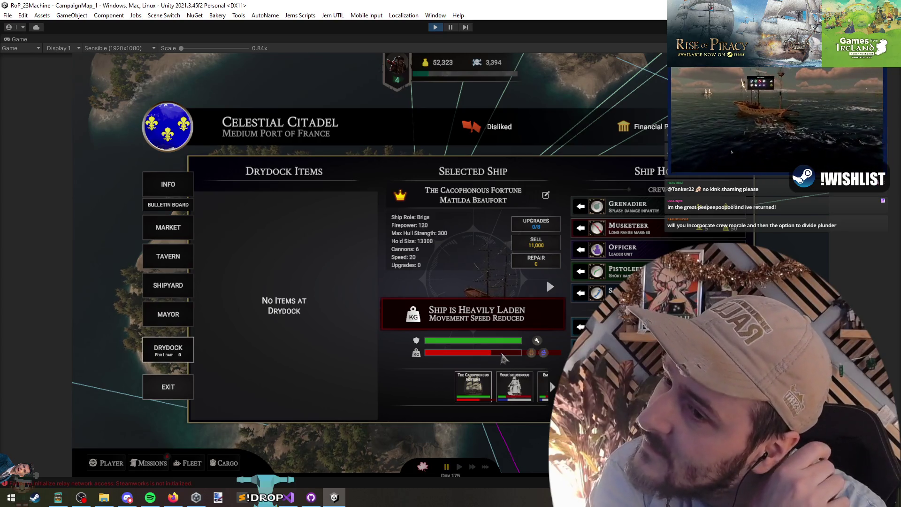
left_click(287, 497)
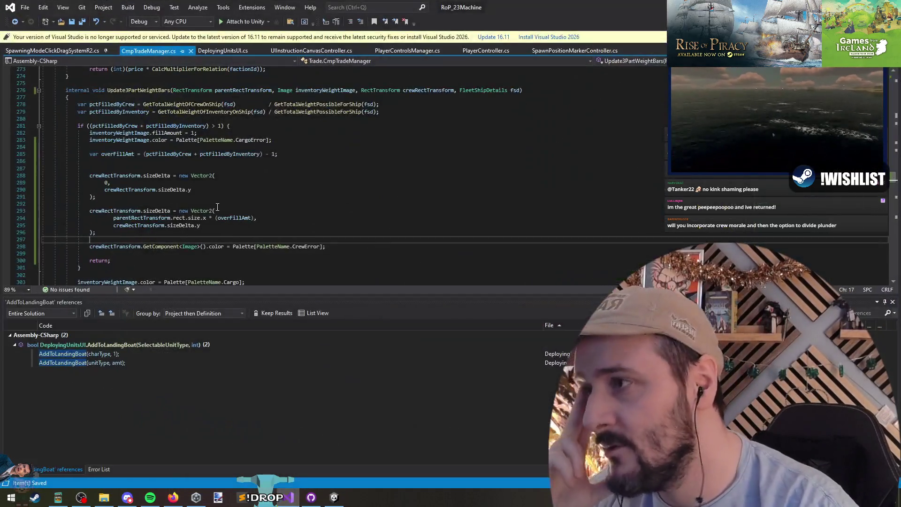
- Delete the empty line 287 in the Update3PartWeightBars overflow branch
left_click_drag(160, 169, 160, 214)
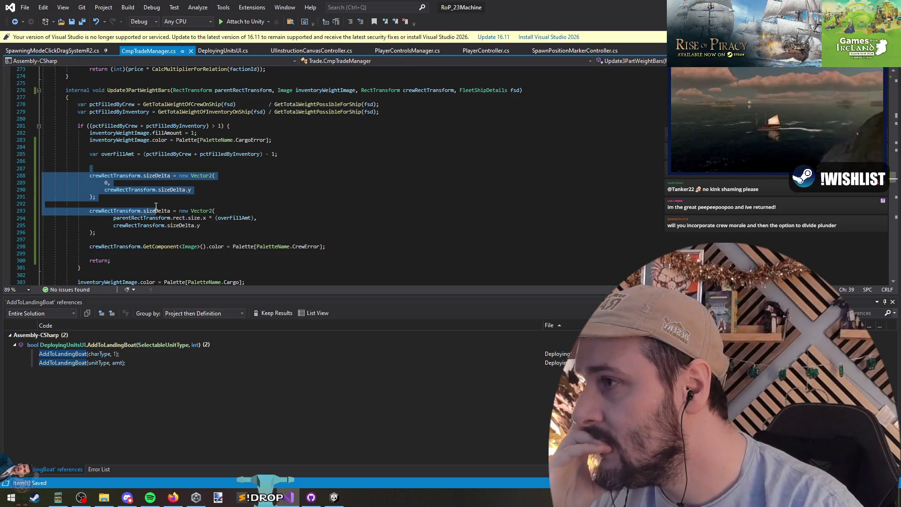
left_click(157, 169)
key("Delete")
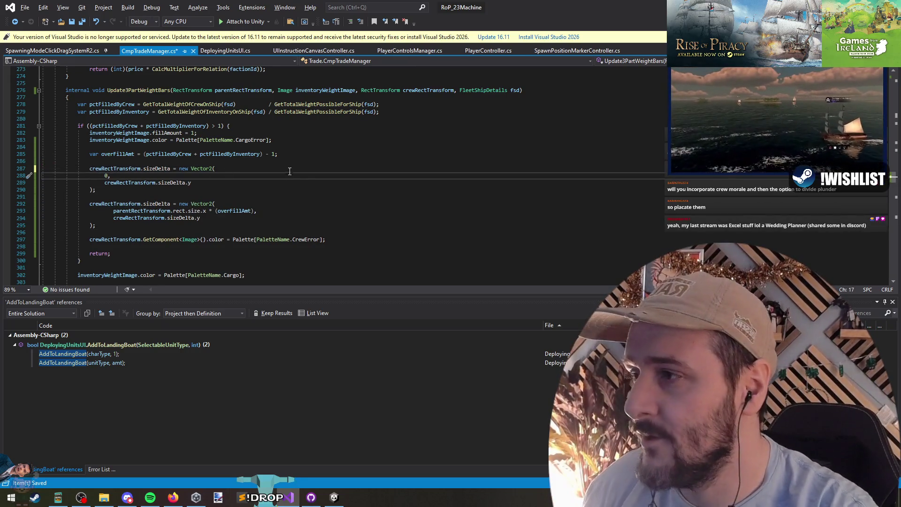
key("alt+Tab")
key("alt+Tab")
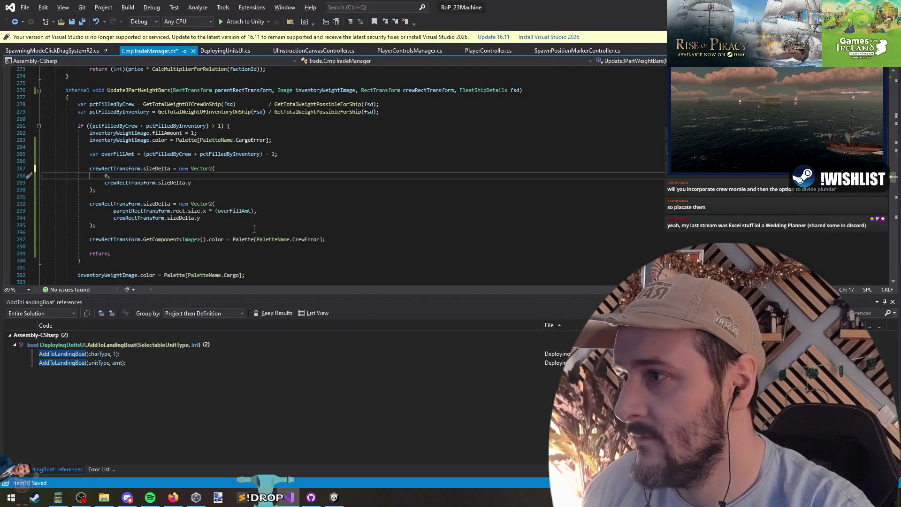
- Replace the crew bar's sizeDelta with anchoredPosition on line 287
double_click(107, 176)
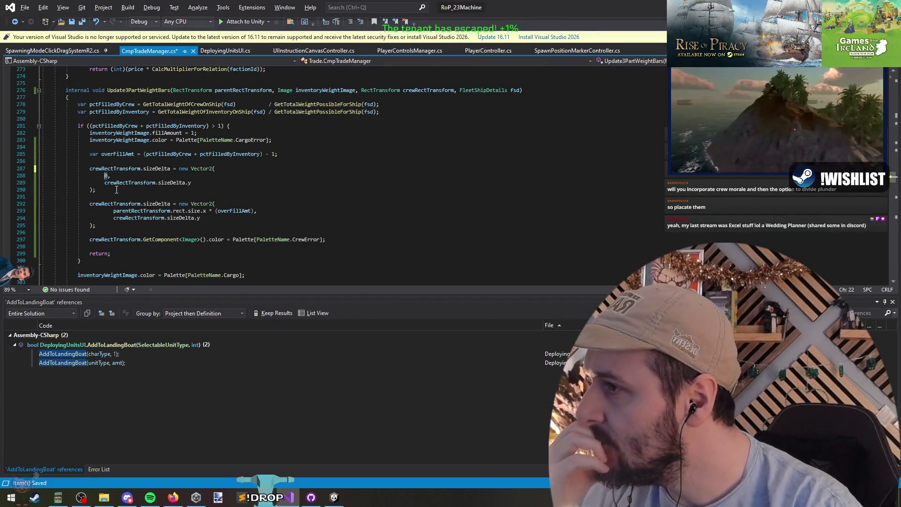
left_click(183, 183)
scroll(223, 194, "down", 6)
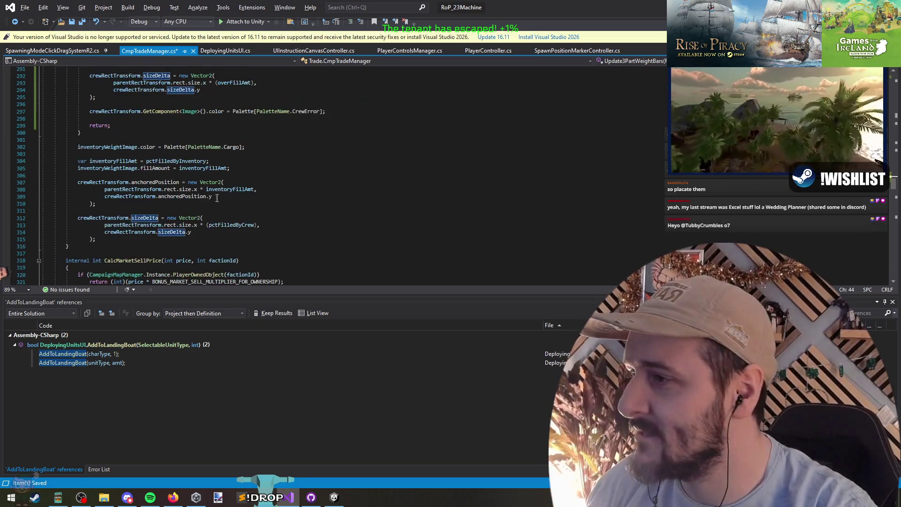
scroll(159, 186, "up", 5)
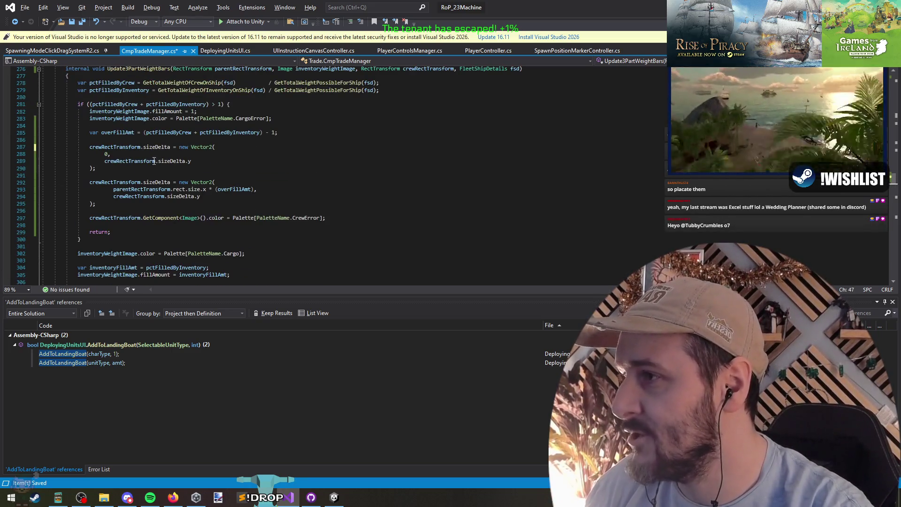
type("anchoredPosition")
key("Down")
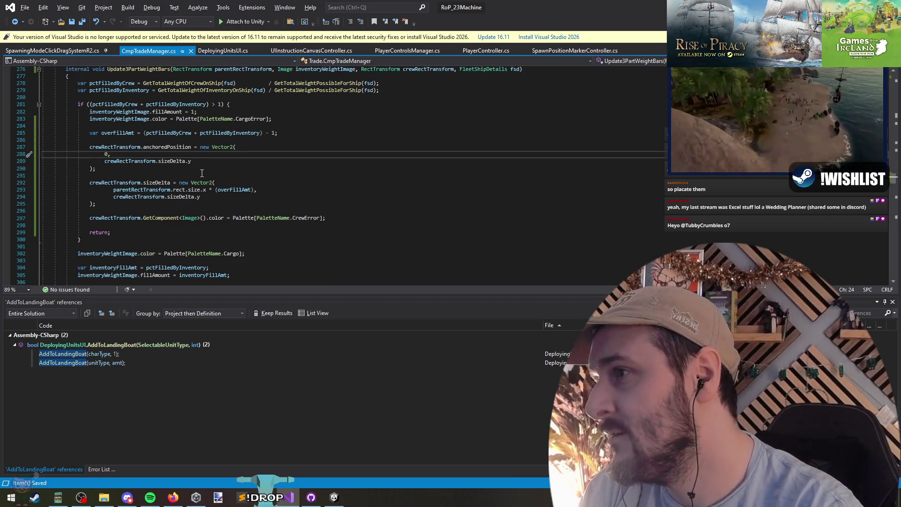
left_click_drag(159, 154, 169, 168)
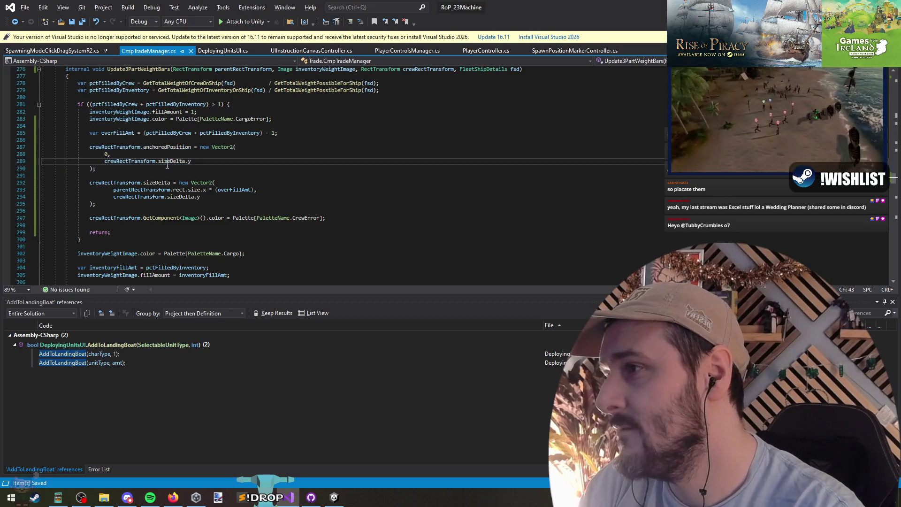
left_click(169, 161)
- Stop the running game in Unity and return to CmpTradeManager.cs
key("alt+Tab")
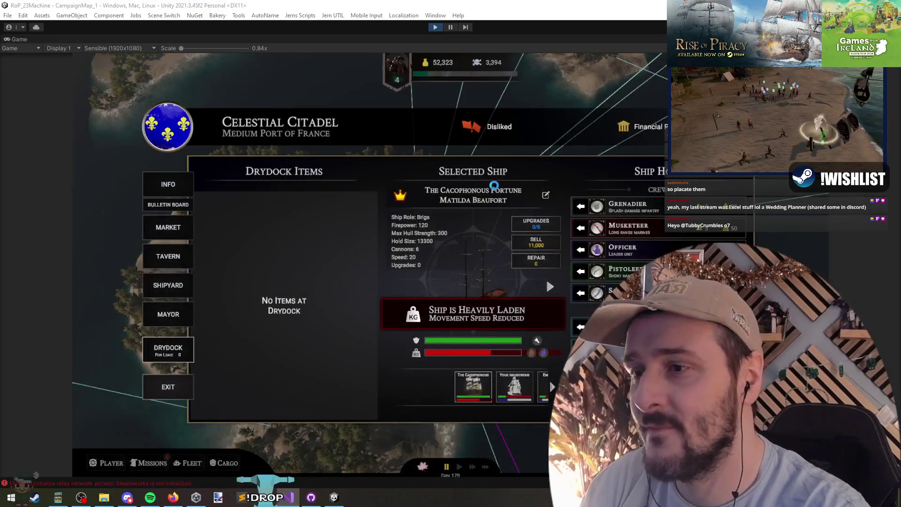
left_click(435, 27)
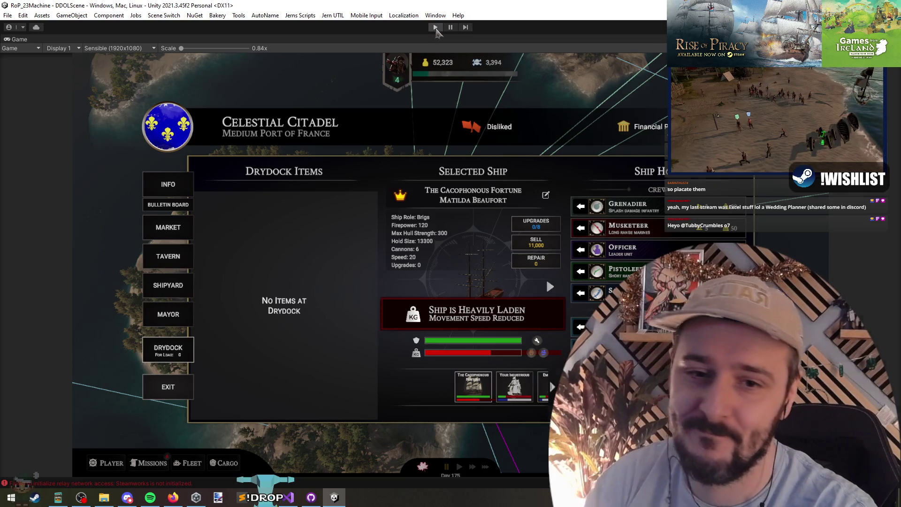
left_click(288, 498)
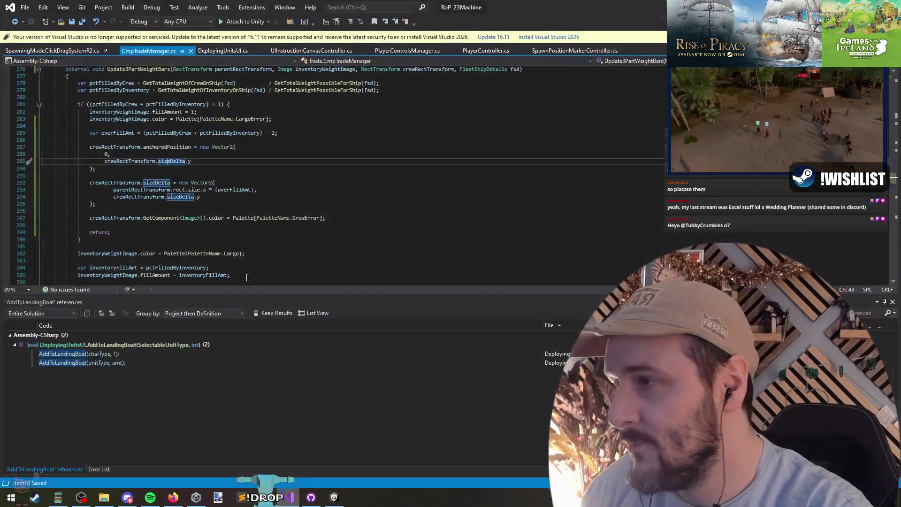
- Change crewRectTransform on line 314 to inventoryWeightImage.rectTransform
left_click(196, 164)
scroll(208, 198, "down", 2)
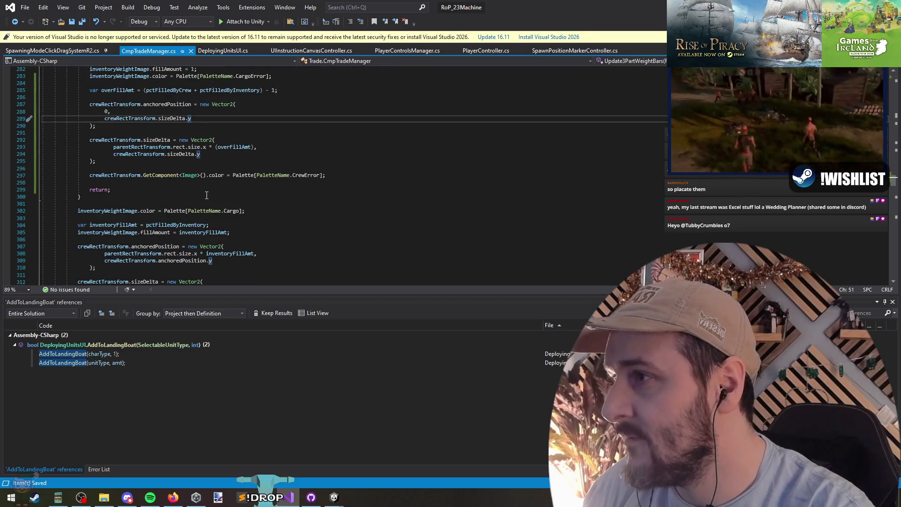
left_click(137, 245)
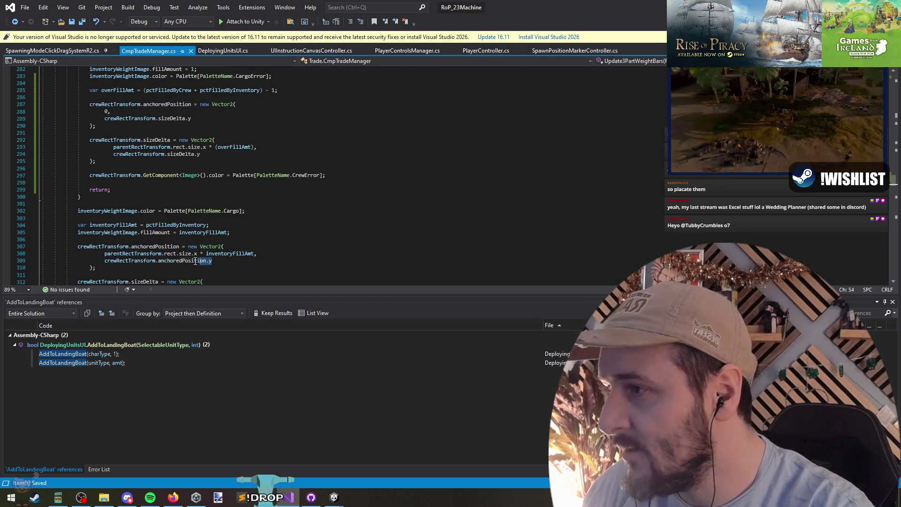
double_click(122, 261)
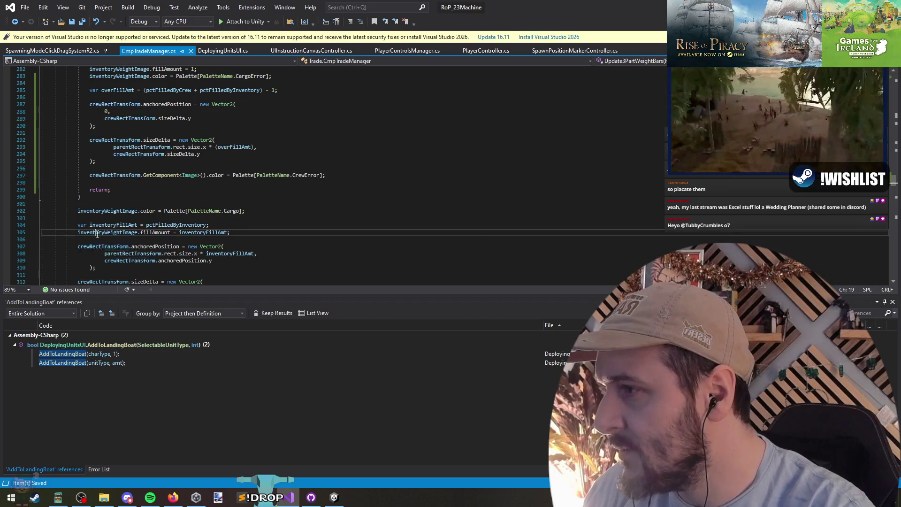
type("inventoryWeightImage")
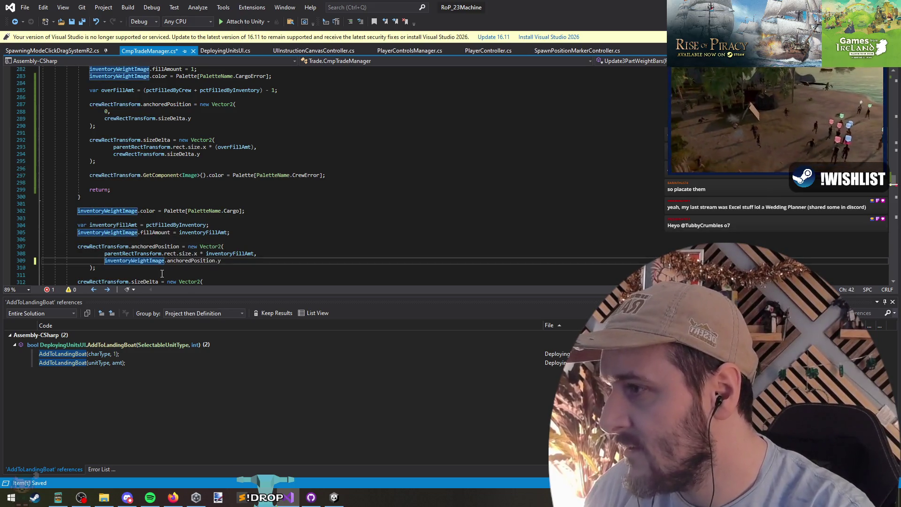
scroll(162, 274, "down", 3)
key("ctrl+z")
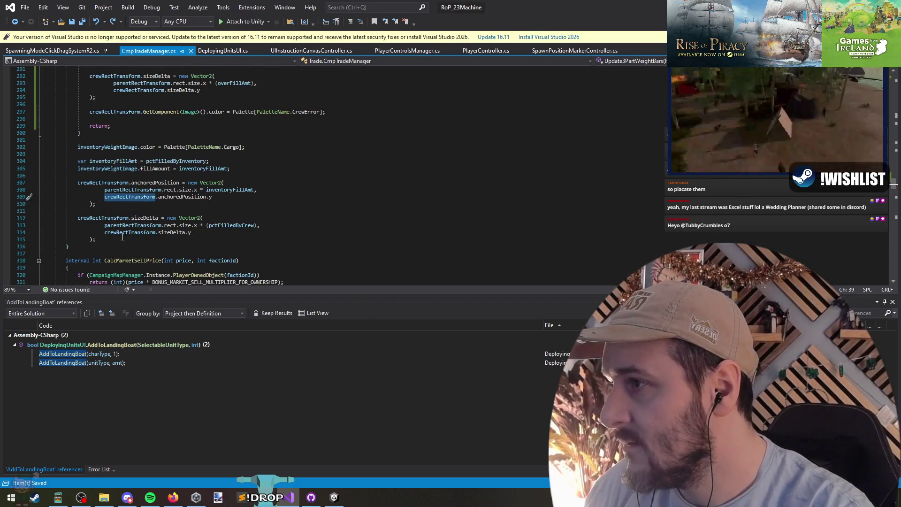
type("inventoryWeightImage")
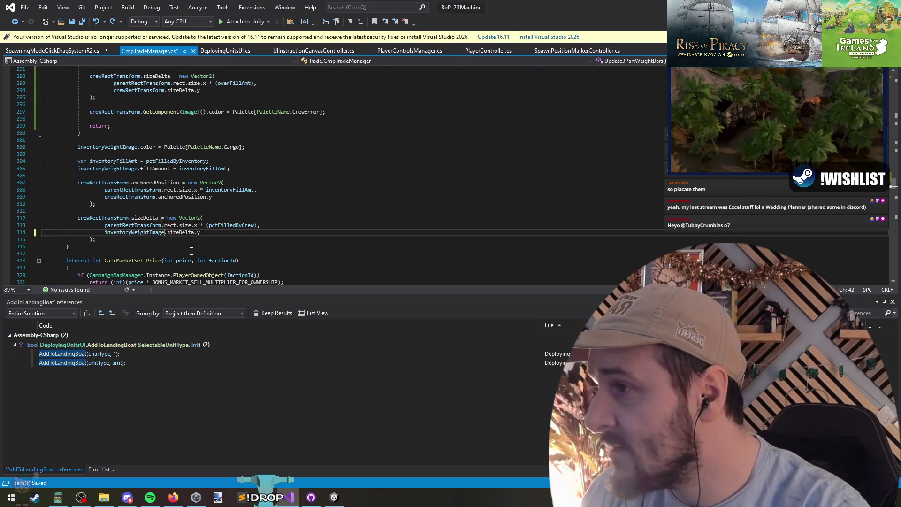
type(".size")
key("BackSpace")
key("BackSpace")
key("BackSpace")
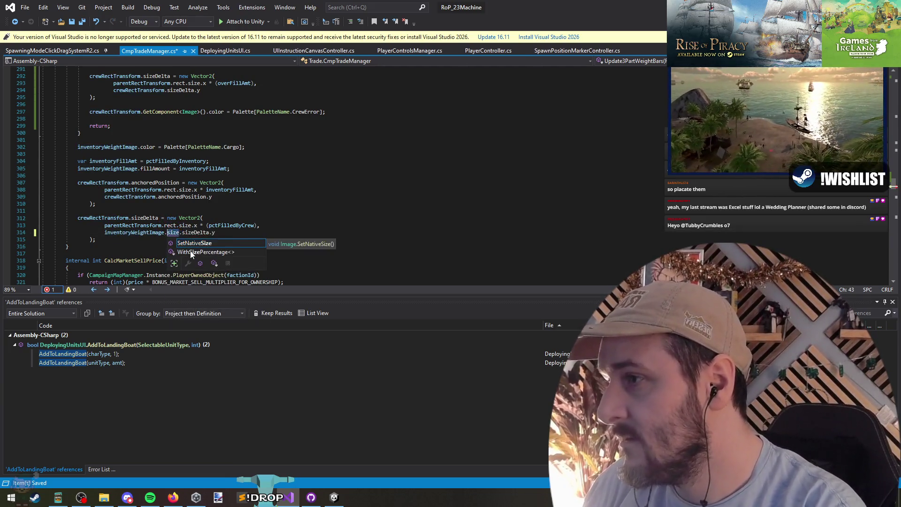
key("Left")
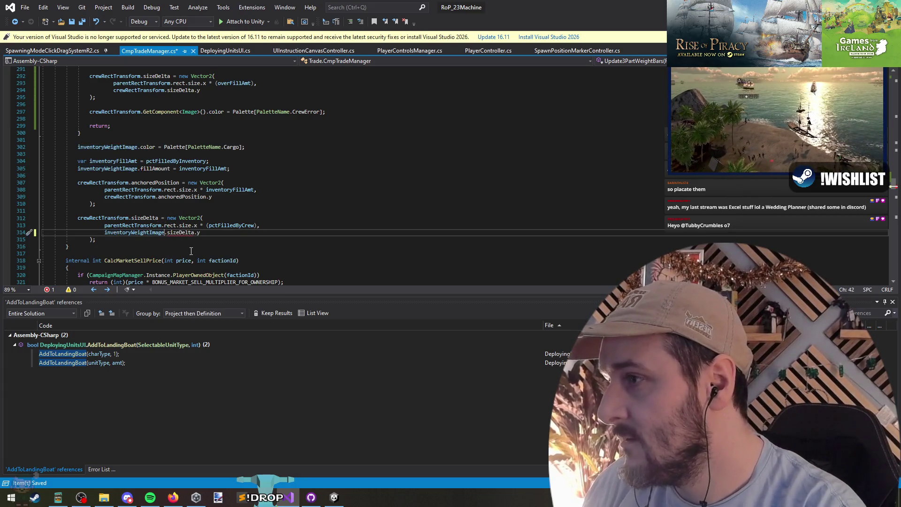
type(".rect.")
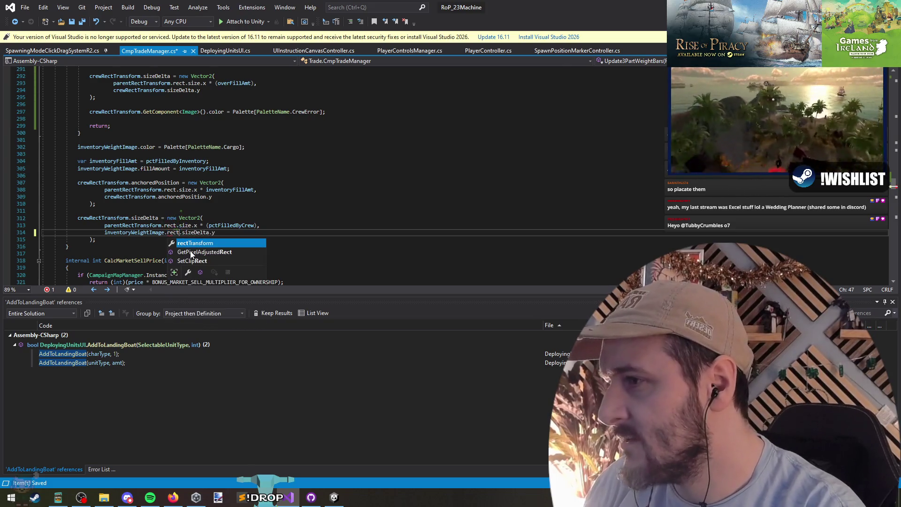
key("Tab")
key("Right")
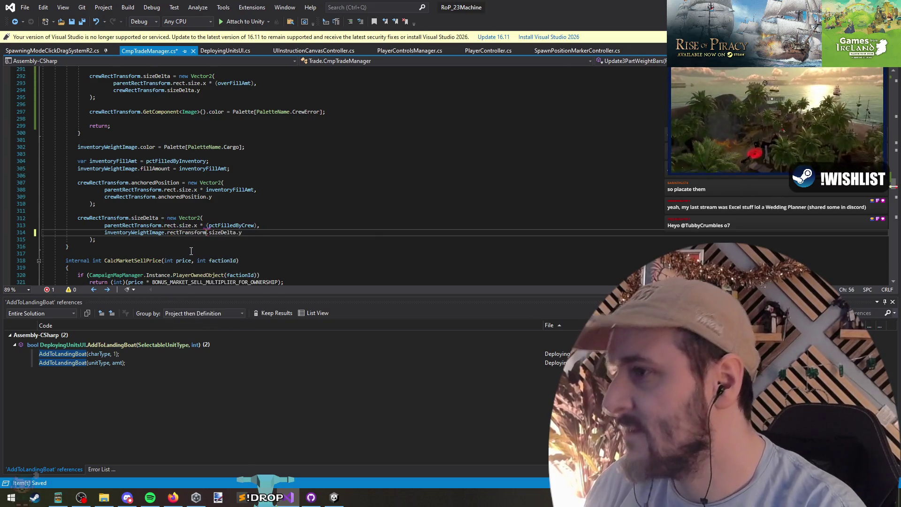
key("Down")
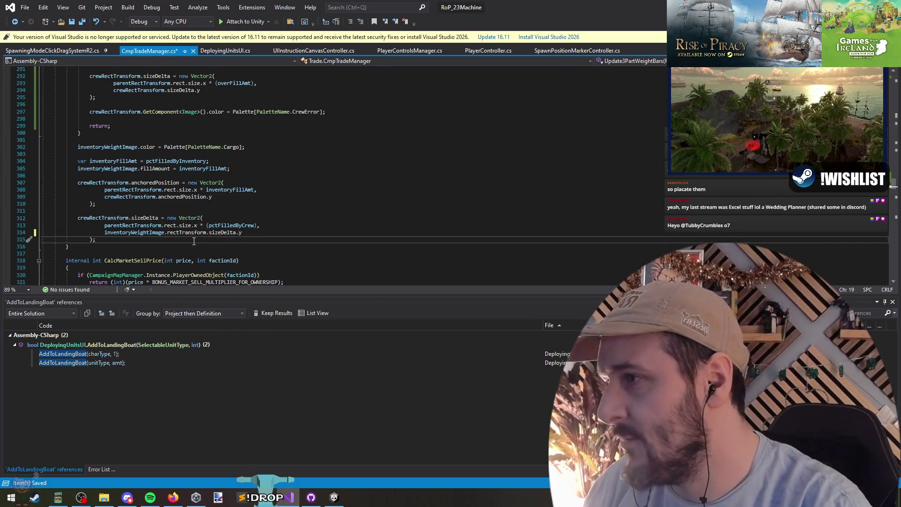
scroll(194, 241, "up", 4)
scroll(243, 194, "down", 5)
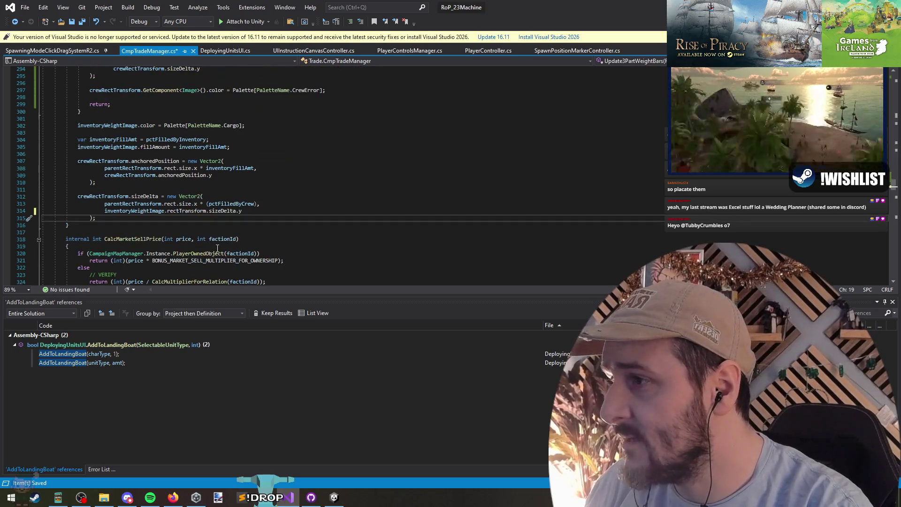
- Make line 289 use inventoryWeightImage sizeDelta.y * 0.7f, then save the script
triple_click(172, 211)
key("ctrl+c")
scroll(174, 198, "up", 3)
scroll(174, 198, "up", 4)
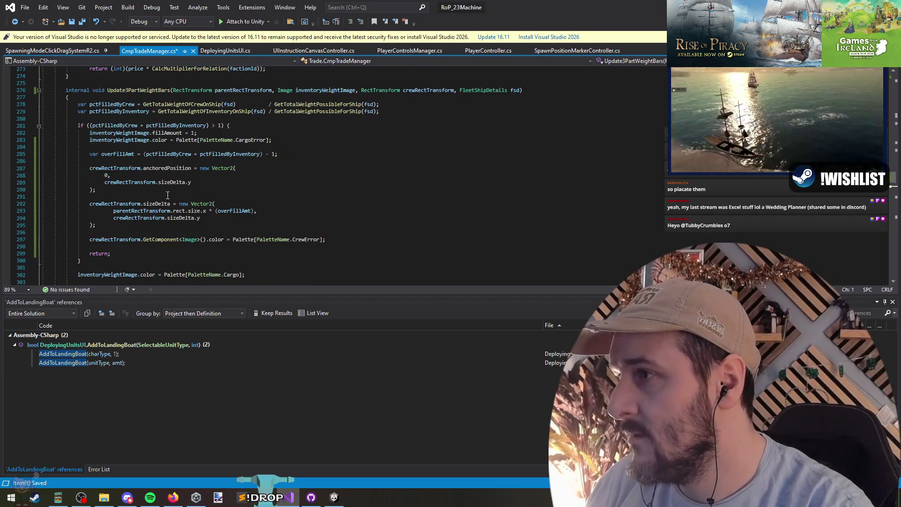
left_click(183, 182)
triple_click(182, 182)
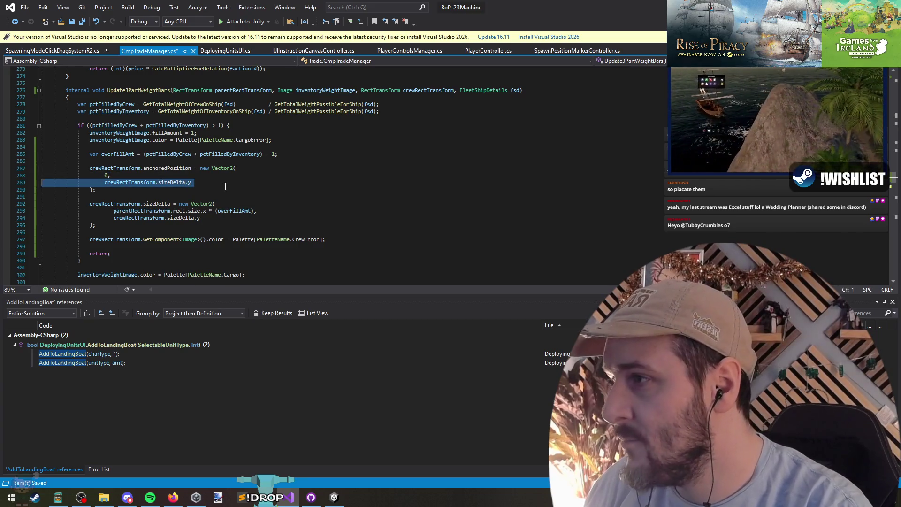
key("ctrl+v")
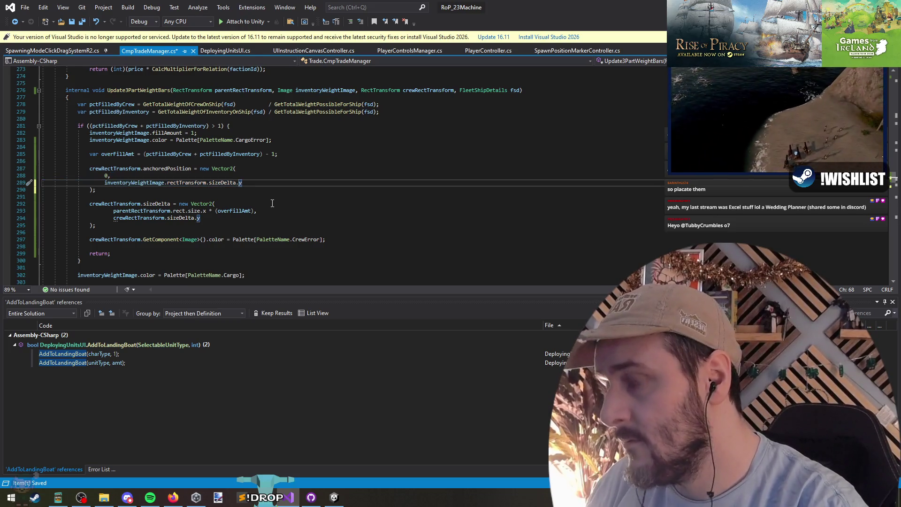
type(" * 0.7f")
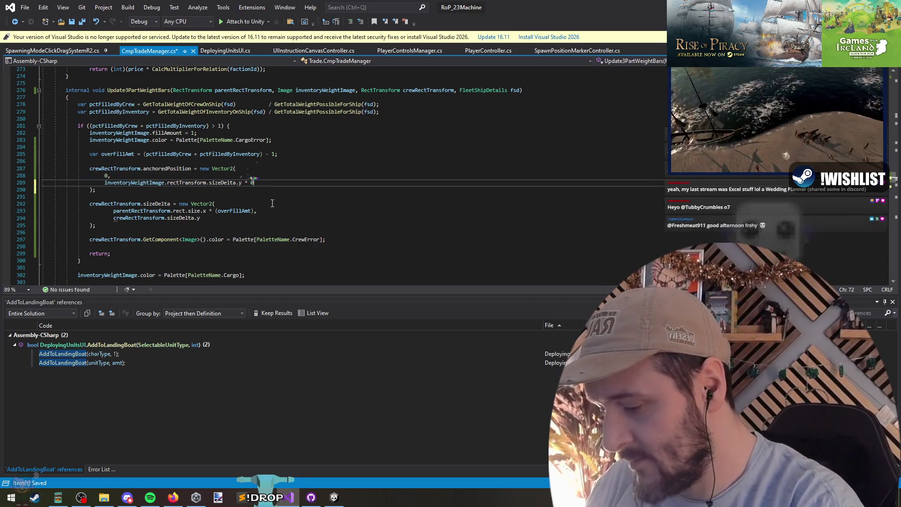
key("Down")
key("ctrl+s")
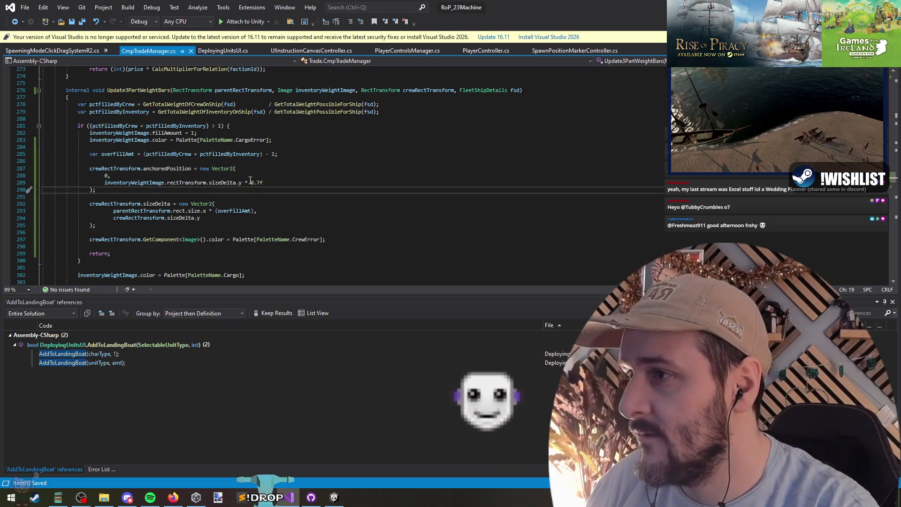
key("alt+Tab")
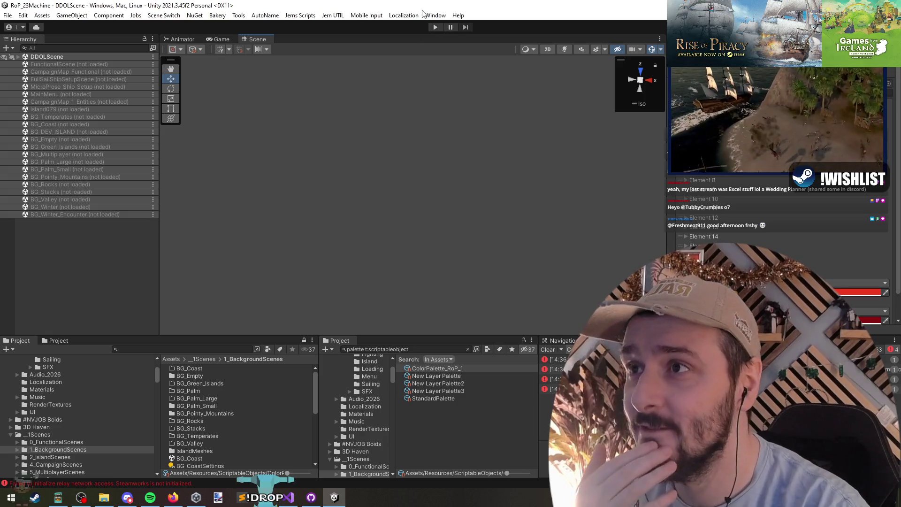
- Replay the game with the recompiled scripts and continue the campaign onto CampaignMap_1
left_click(435, 27)
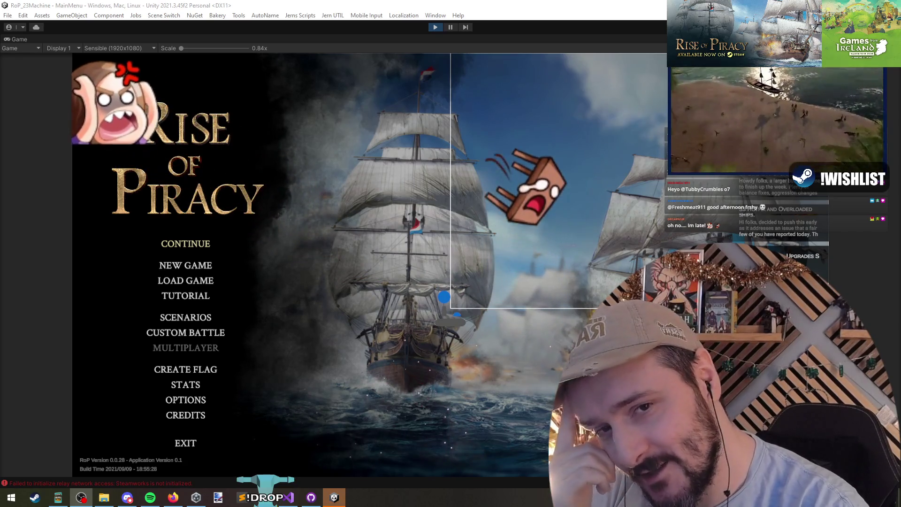
left_click(177, 245)
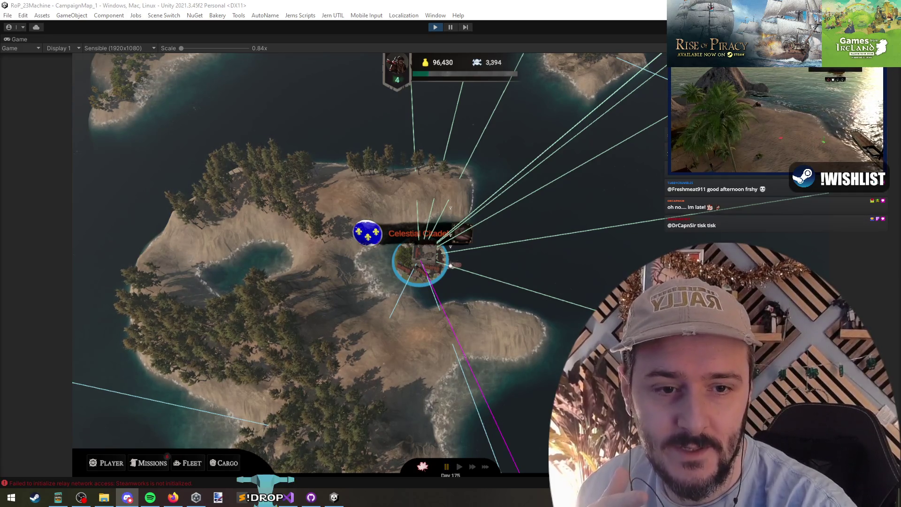
key("alt+Tab")
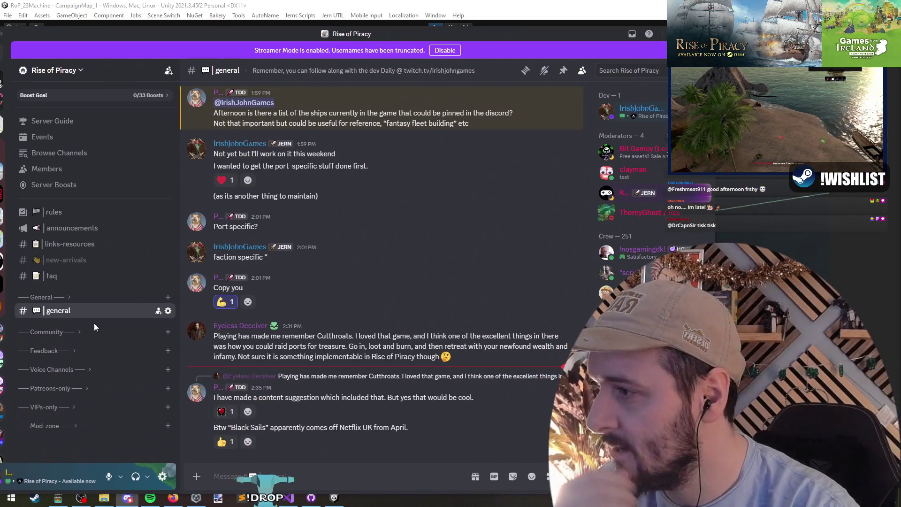
- Expand Feedback, go to content-ideas and open the 'Treasure fleets, Shares, & economy rebalancing' post
left_click(52, 333)
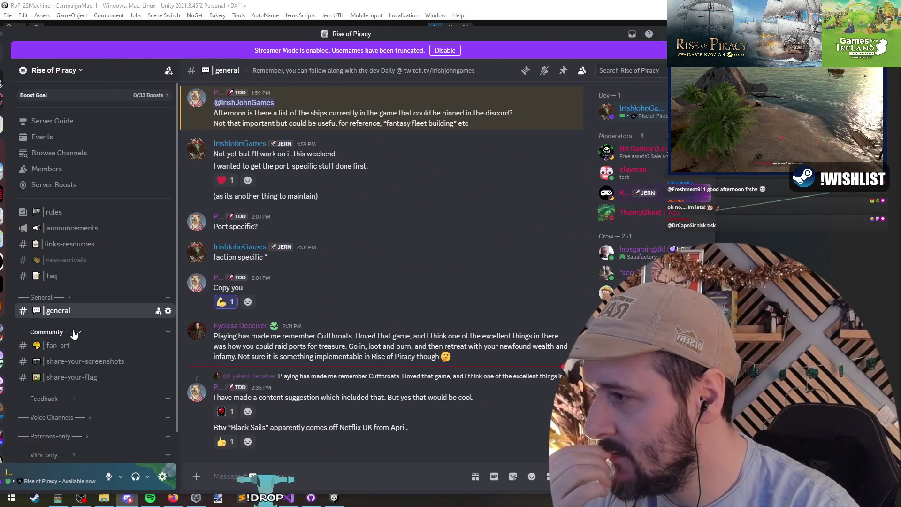
left_click(74, 333)
left_click(57, 352)
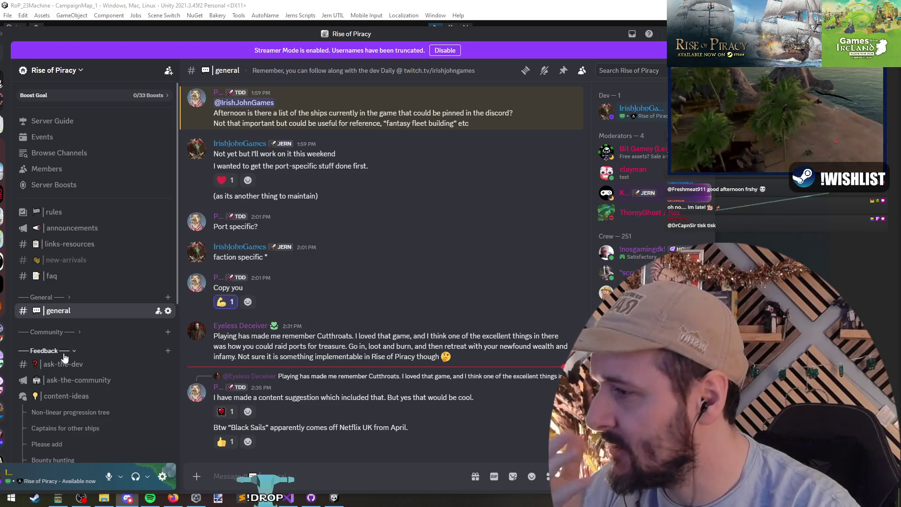
mouse_move(75, 396)
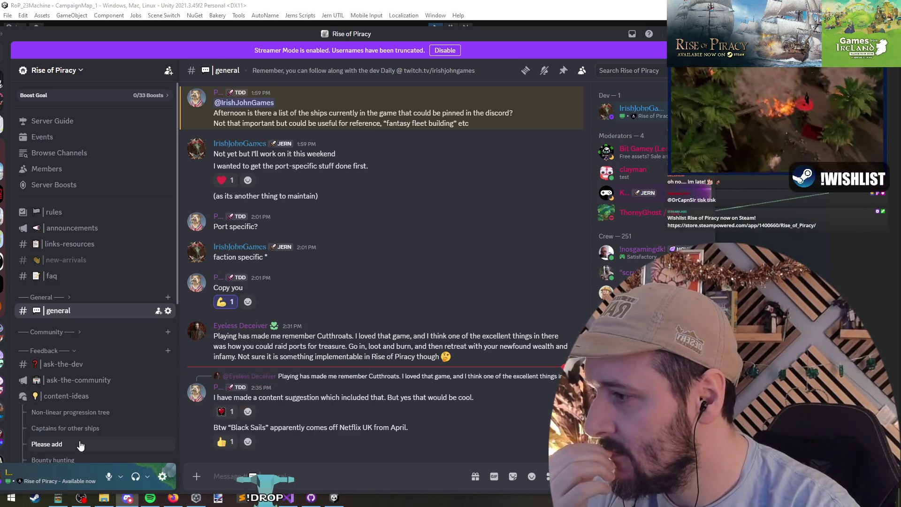
left_click(81, 411)
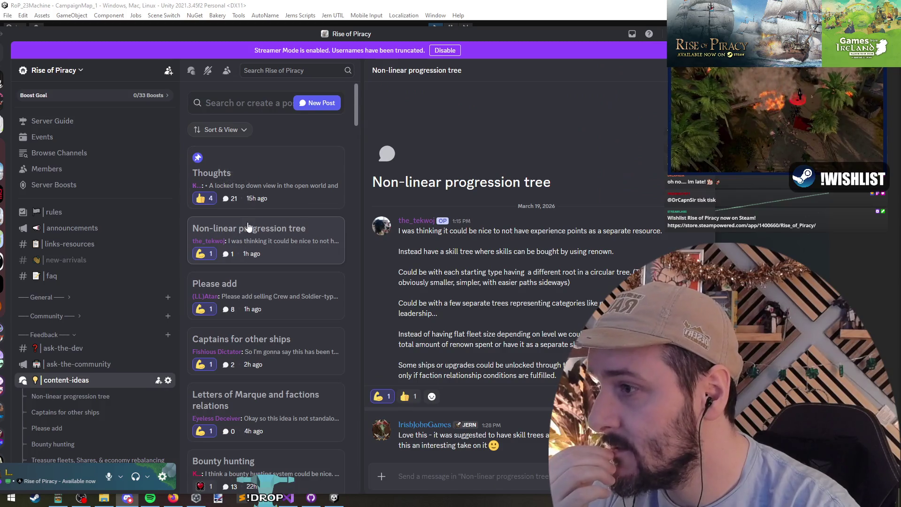
scroll(270, 328, "down", 2)
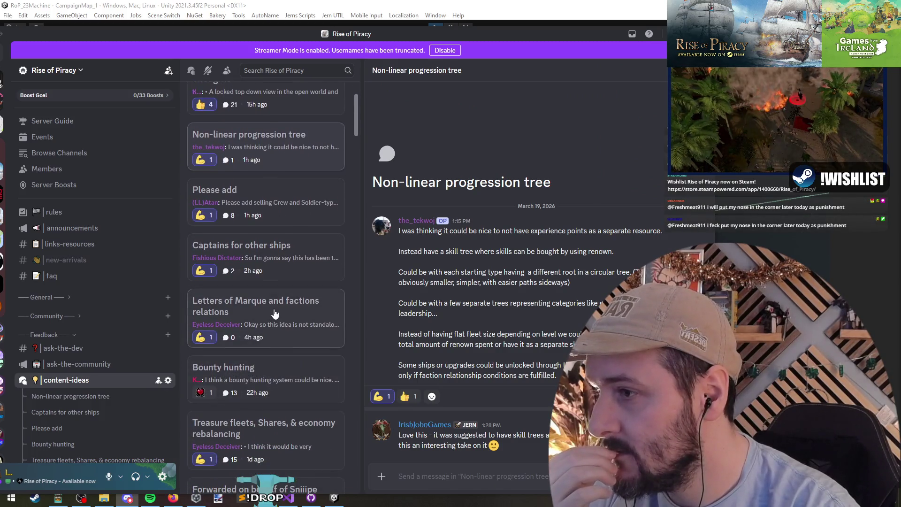
scroll(275, 314, "down", 4)
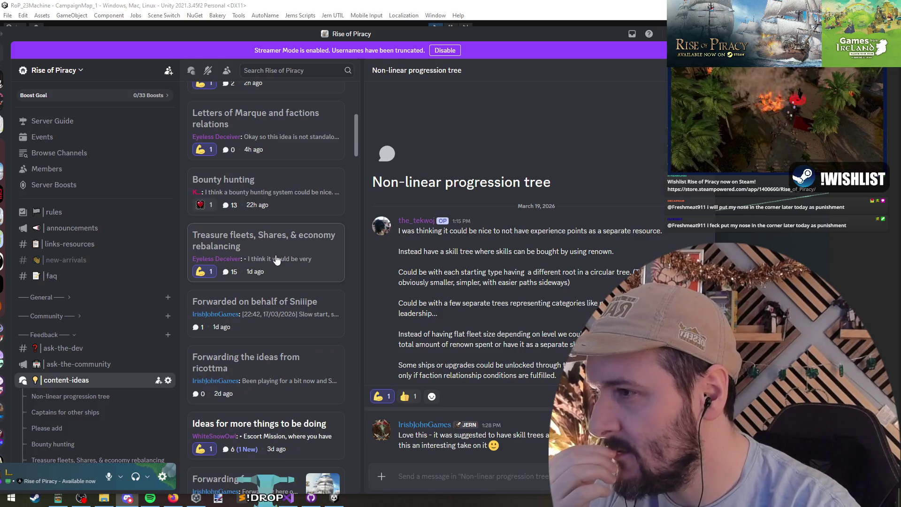
left_click(277, 260)
scroll(549, 198, "up", 10)
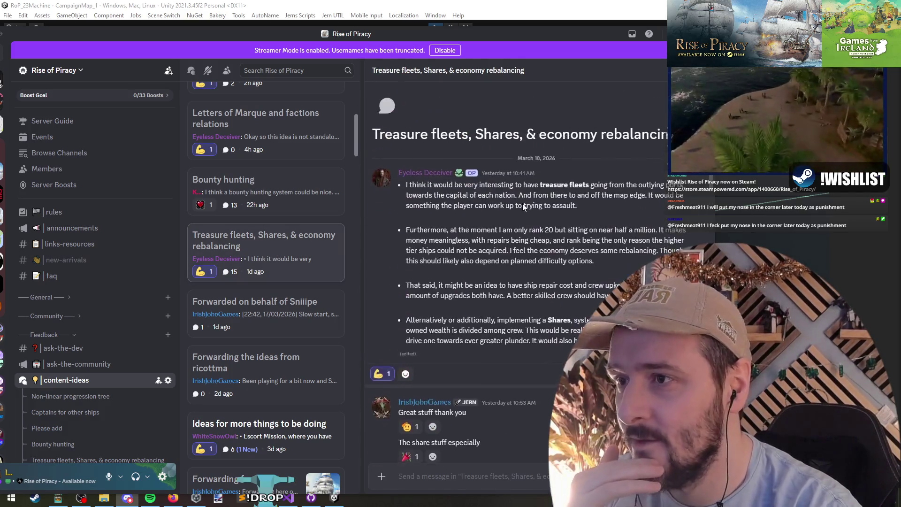
- Move the Discord window up-left and scroll through the treasure fleets thread
left_click_drag(504, 30, 386, 6)
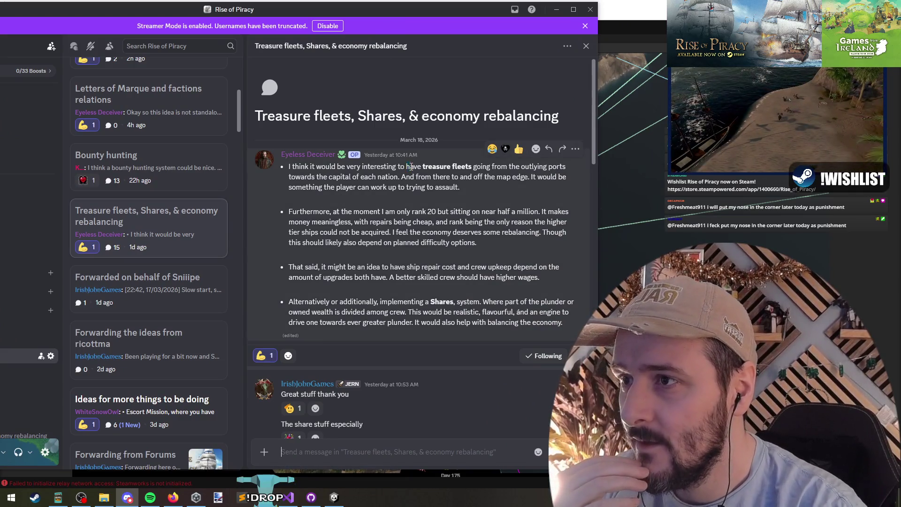
scroll(427, 179, "down", 2)
left_click_drag(313, 117, 461, 150)
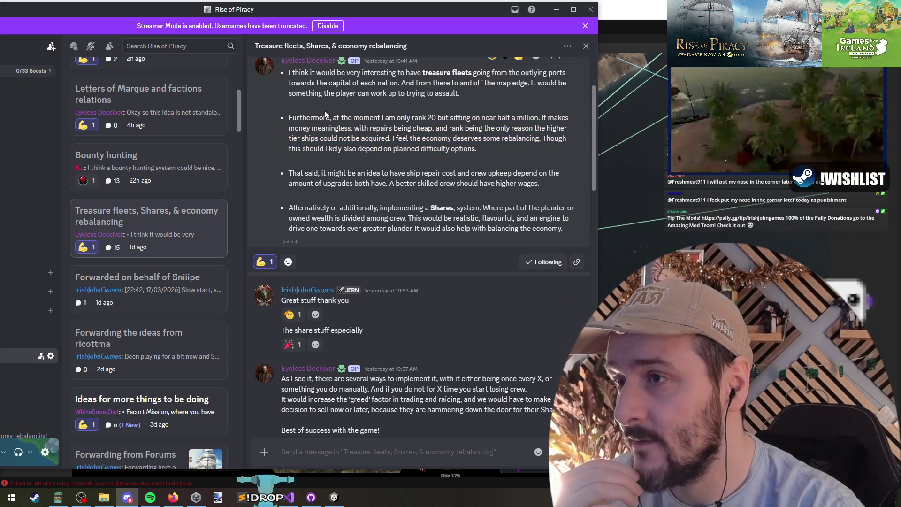
left_click(431, 118)
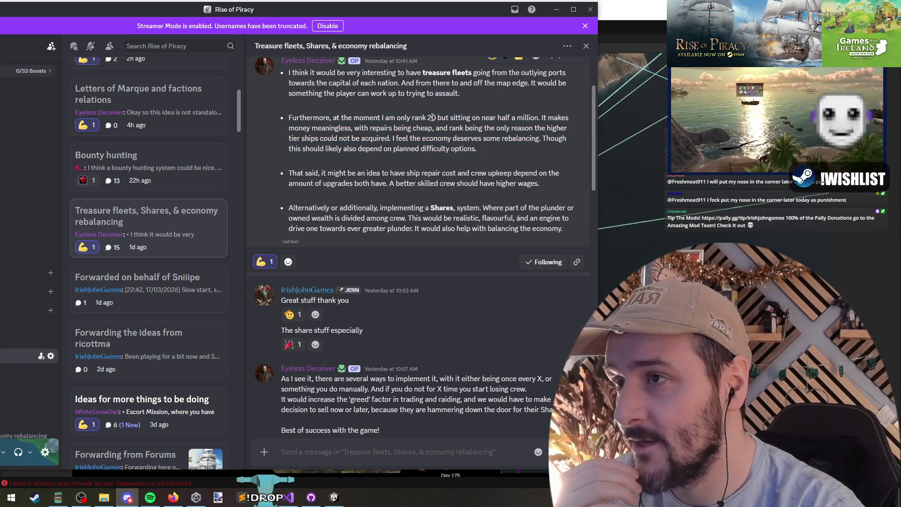
left_click_drag(337, 121, 378, 122)
left_click(438, 127)
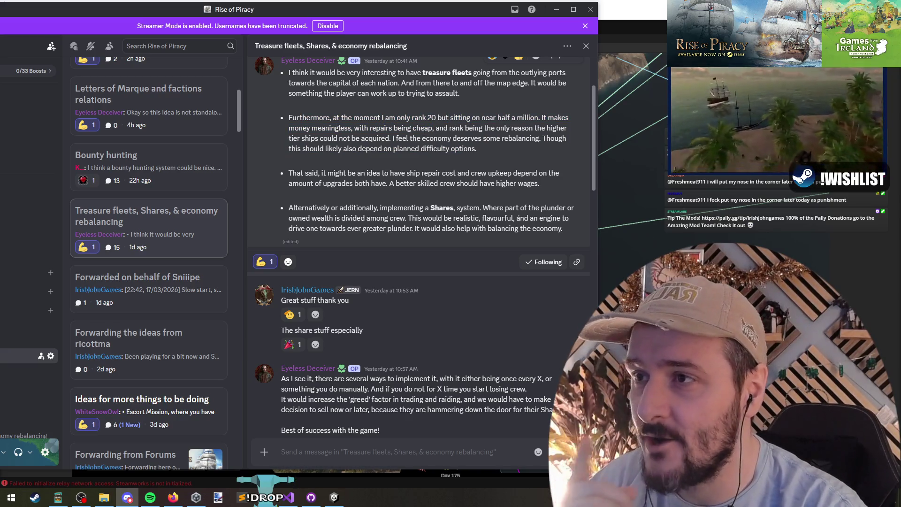
scroll(425, 149, "down", 5)
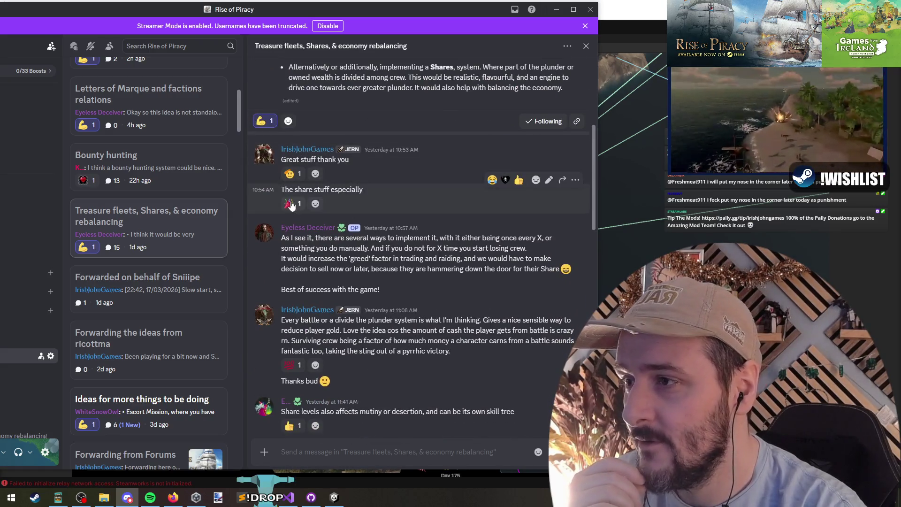
scroll(317, 288, "down", 10)
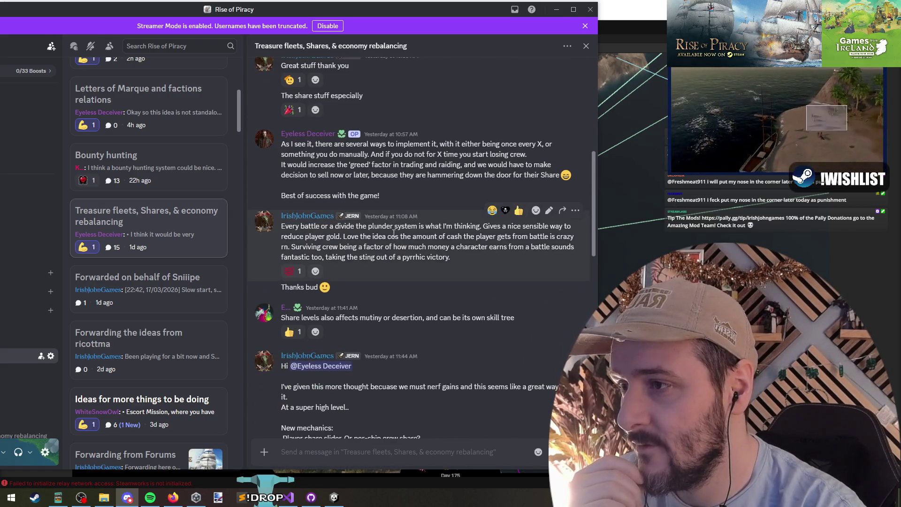
scroll(301, 176, "down", 4)
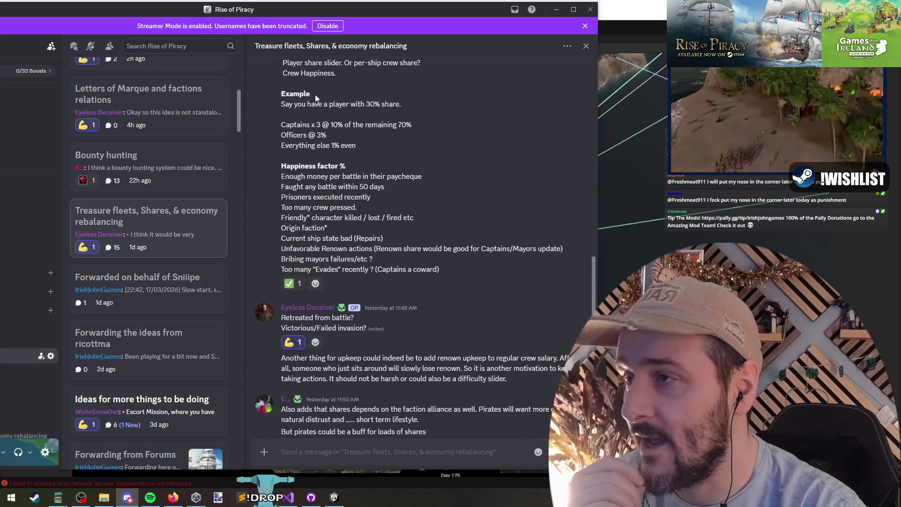
scroll(314, 94, "up", 3)
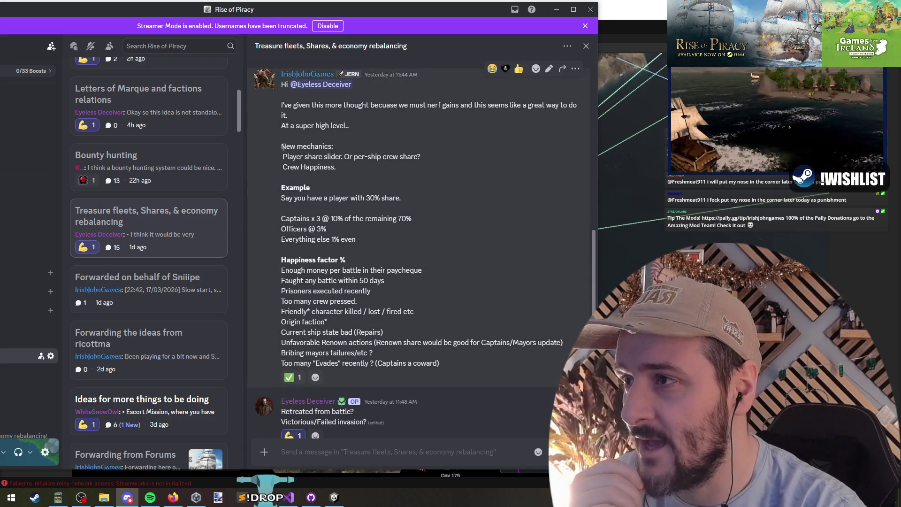
- Highlight the New mechanics ideas: player share slider, per-ship crew shares, Crew Happiness, 30% example
left_click_drag(283, 147, 354, 150)
left_click_drag(283, 157, 421, 156)
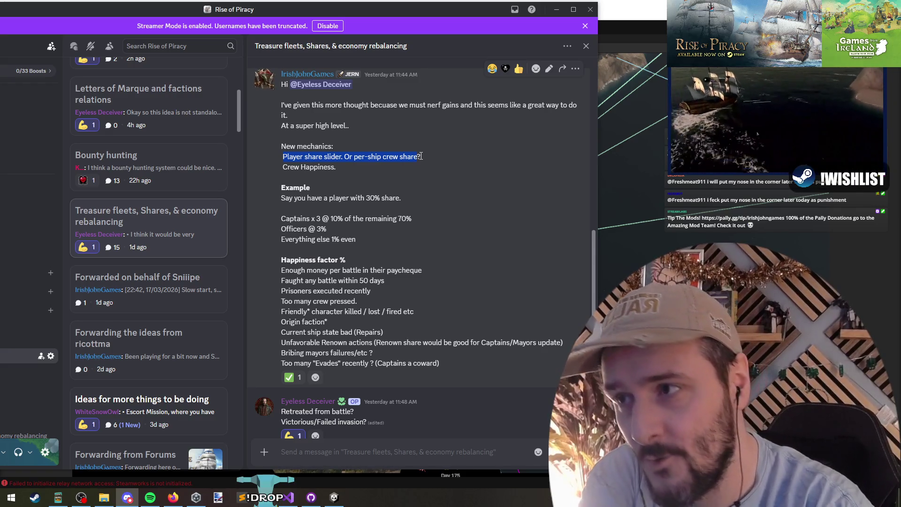
left_click(344, 156)
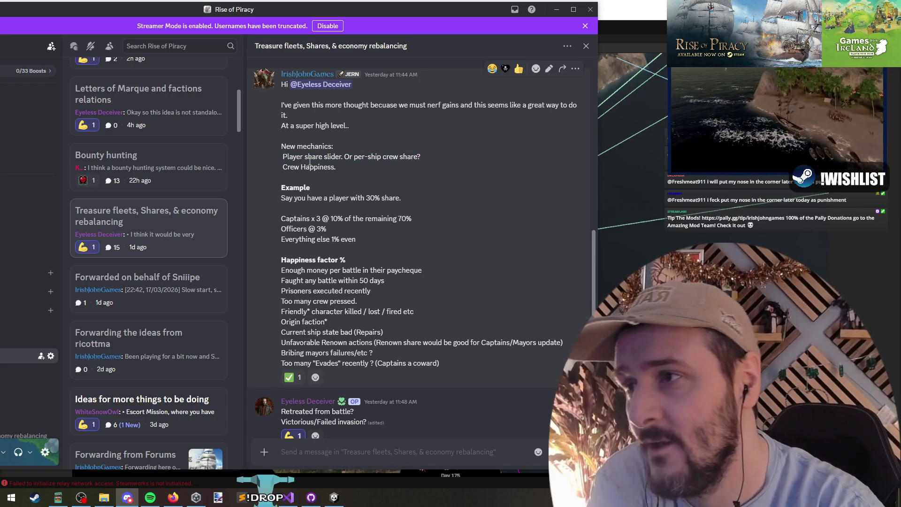
left_click_drag(345, 156, 422, 157)
left_click(352, 157)
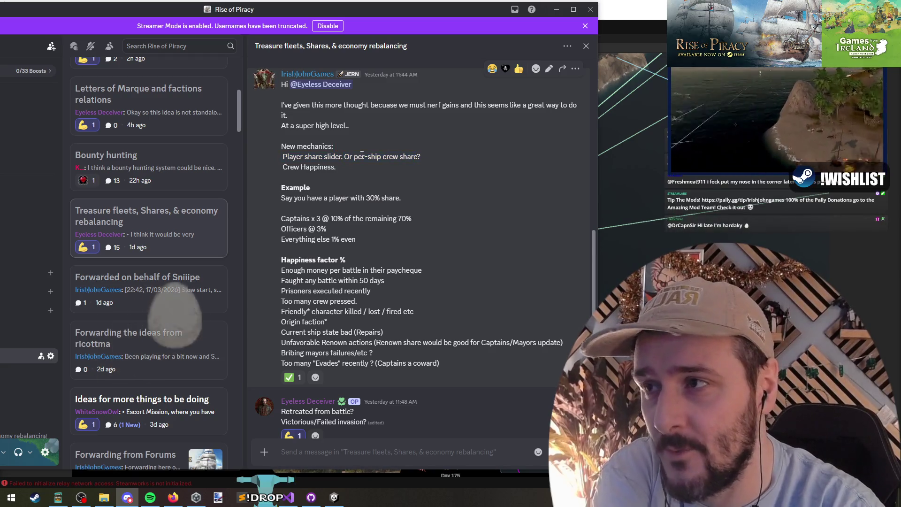
left_click_drag(283, 167, 337, 170)
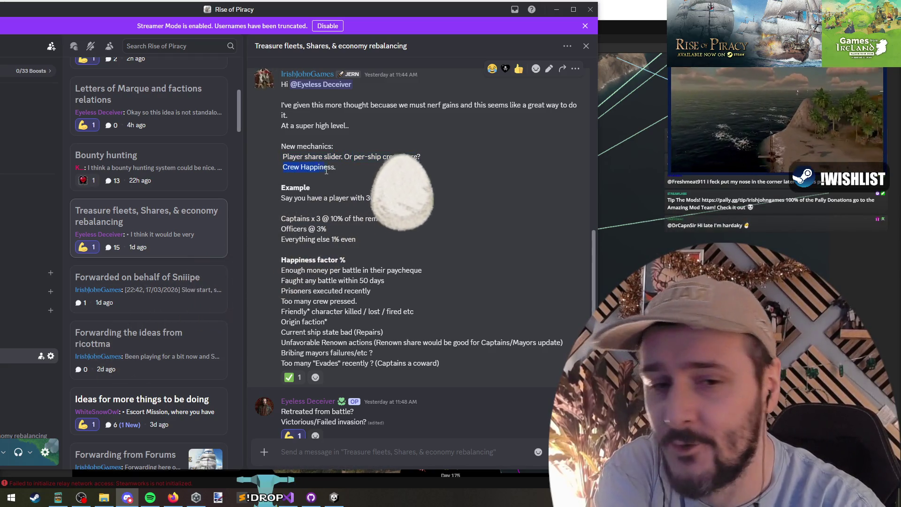
left_click_drag(285, 198, 393, 198)
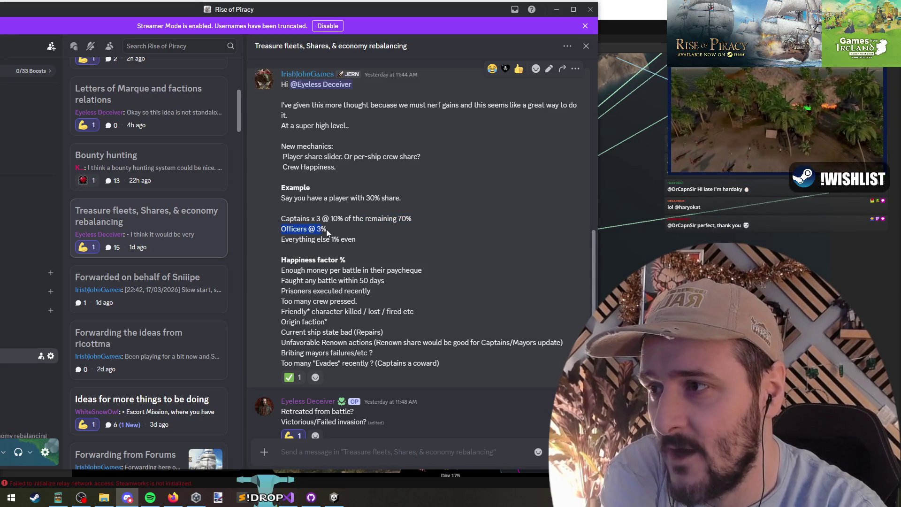
left_click_drag(289, 240, 339, 239)
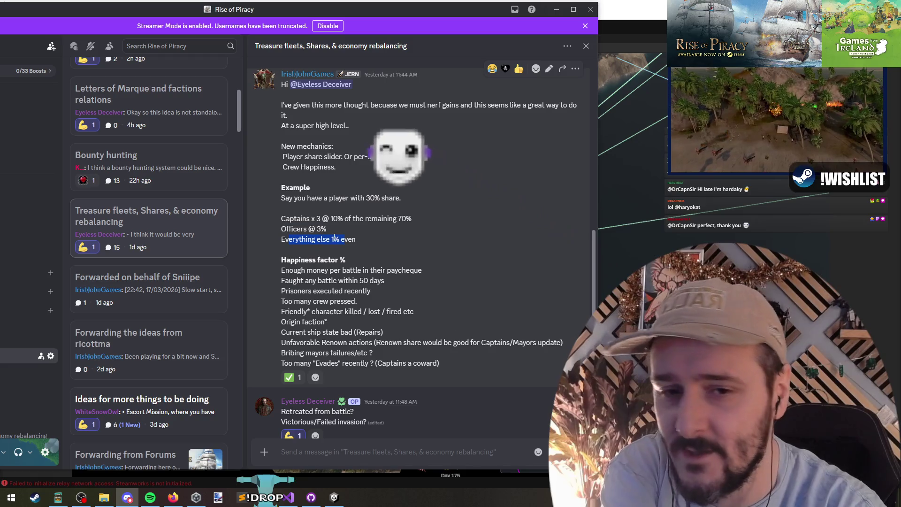
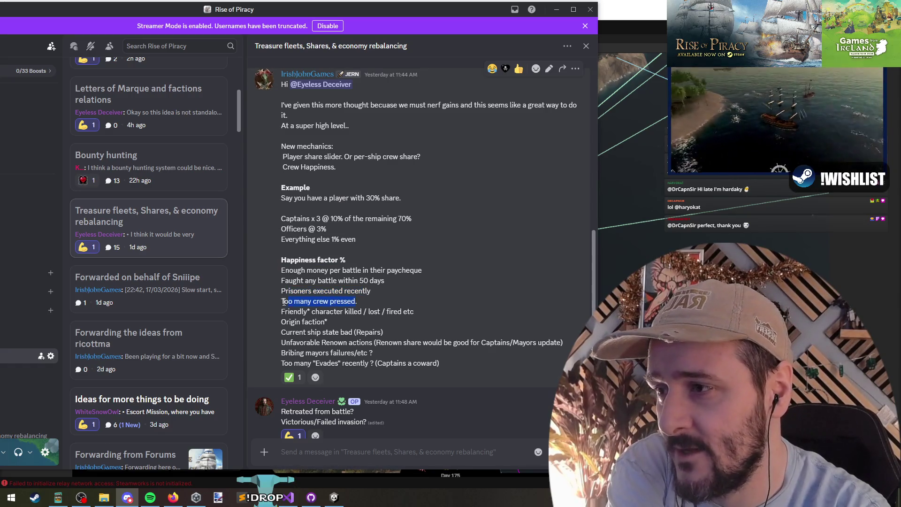
- In the Discord forum post, review the crew, friendly character, officers share and Origin faction lines
left_click(292, 302)
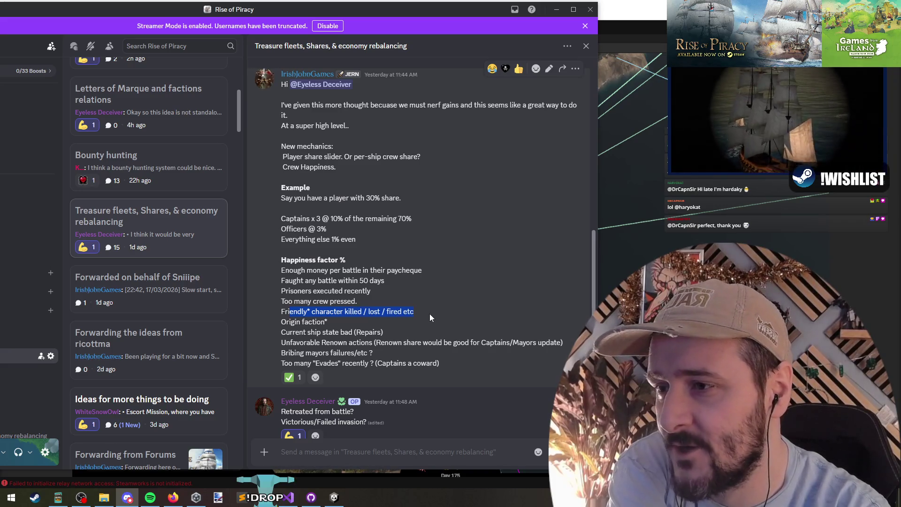
left_click(308, 311)
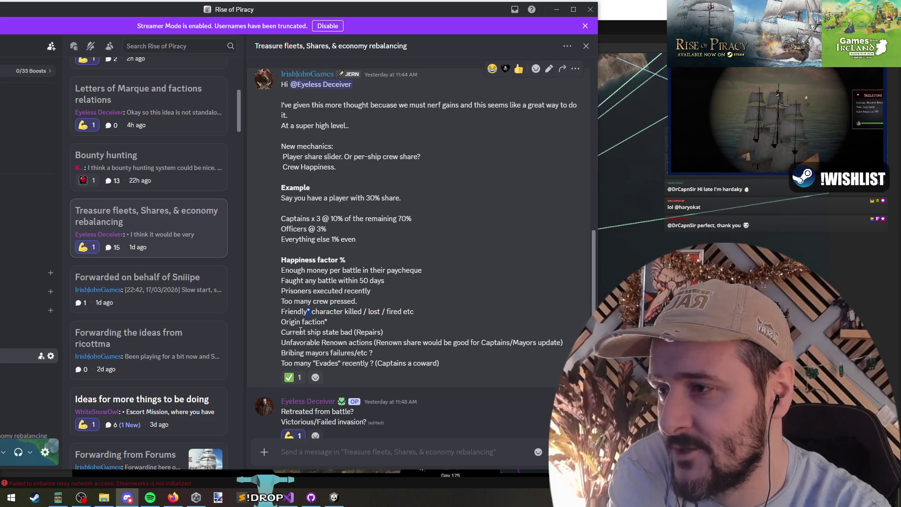
double_click(326, 322)
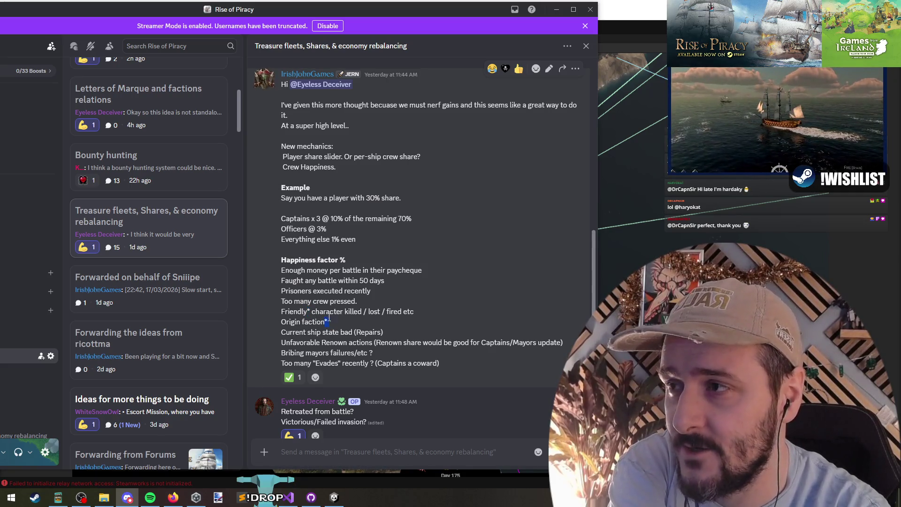
left_click_drag(328, 322, 281, 311)
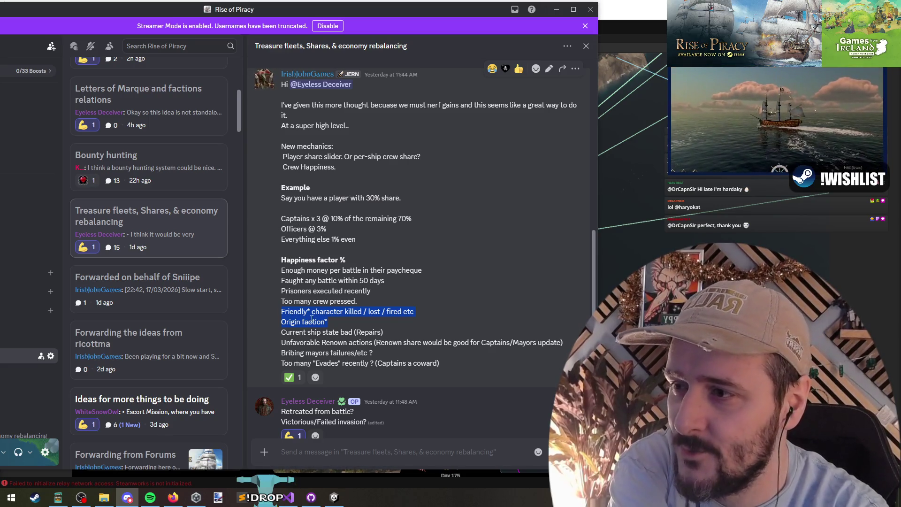
mouse_move(329, 324)
left_mouse_down()
mouse_move(278, 312)
mouse_move(310, 314)
left_mouse_up()
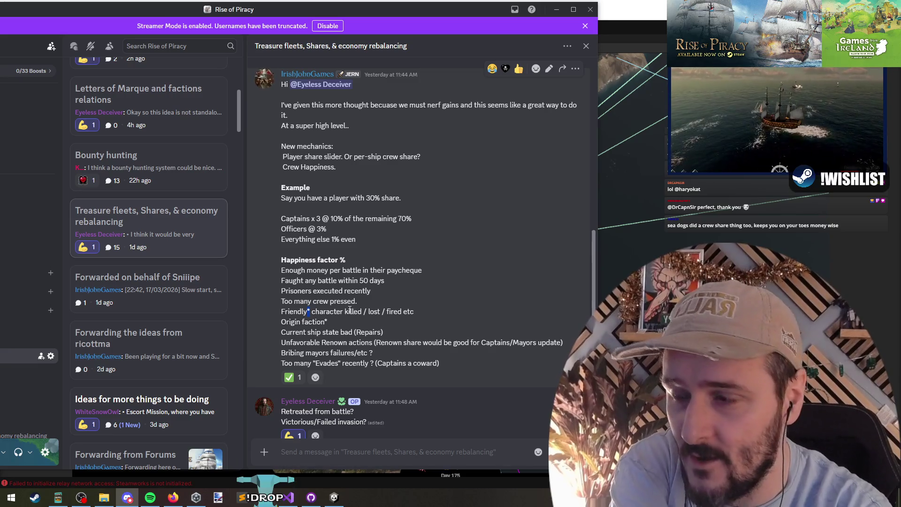
mouse_move(287, 322)
left_mouse_down()
mouse_move(327, 321)
mouse_move(291, 322)
left_mouse_up()
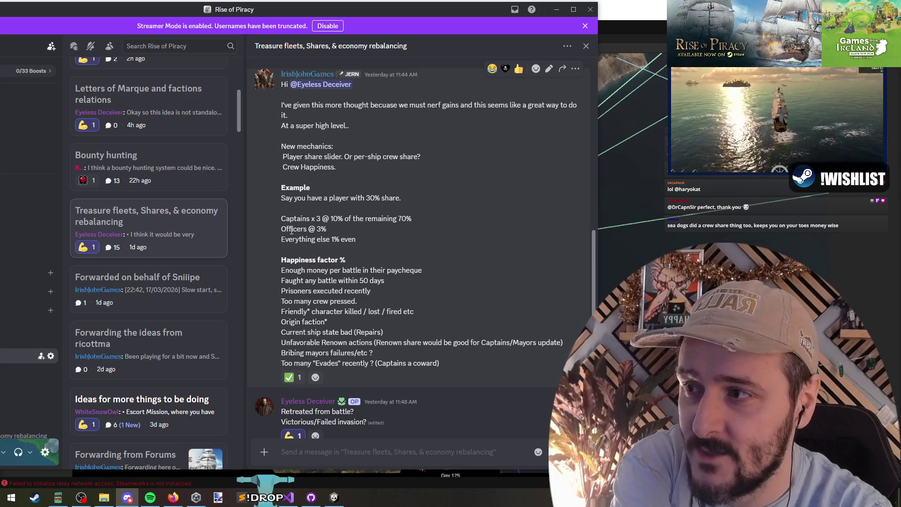
left_click_drag(293, 230, 316, 239)
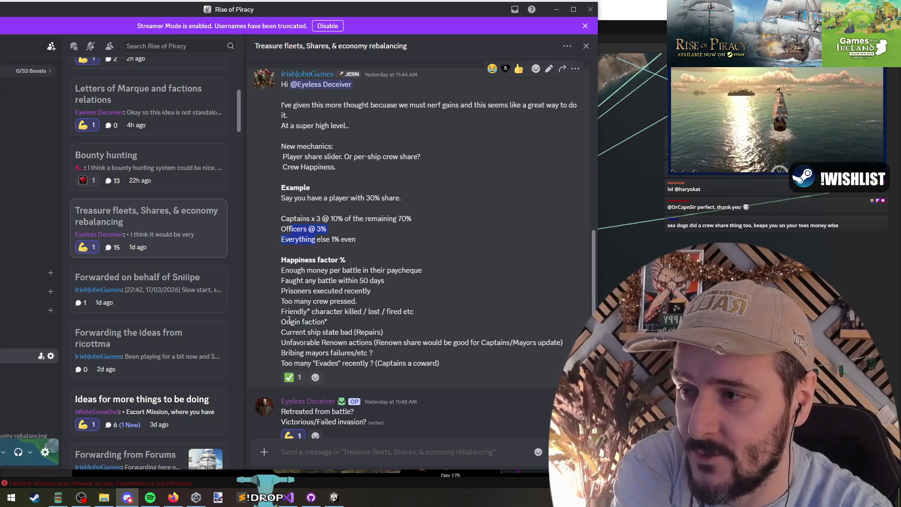
mouse_move(324, 322)
left_mouse_down()
mouse_move(287, 322)
mouse_move(379, 329)
mouse_move(370, 333)
left_mouse_up()
left_click(298, 332)
- Review the ship state, renown actions, bribing mayors and retreated-from-battle lines further down
scroll(370, 333, "down", 1)
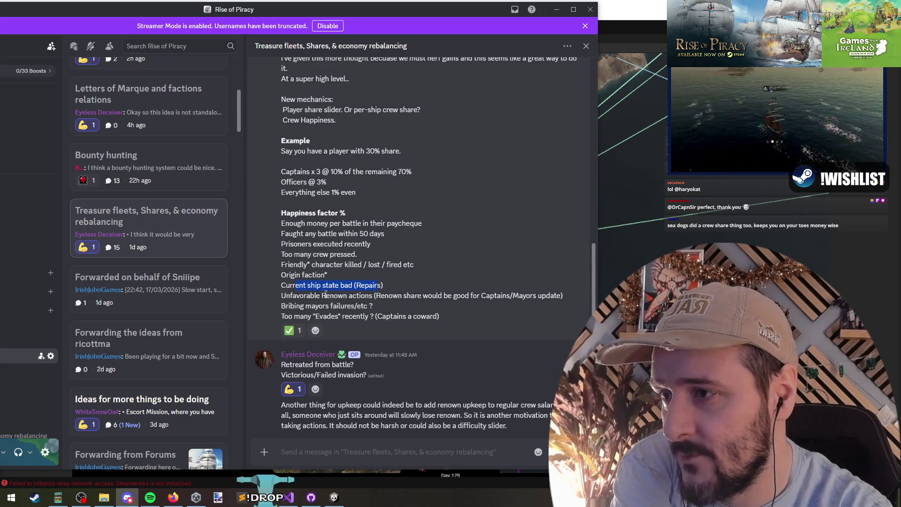
left_click(289, 296)
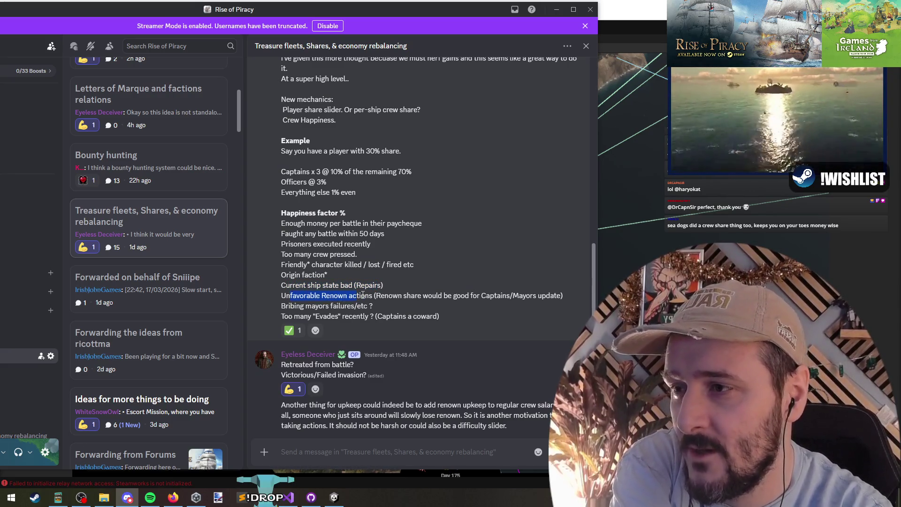
left_click_drag(365, 296, 376, 297)
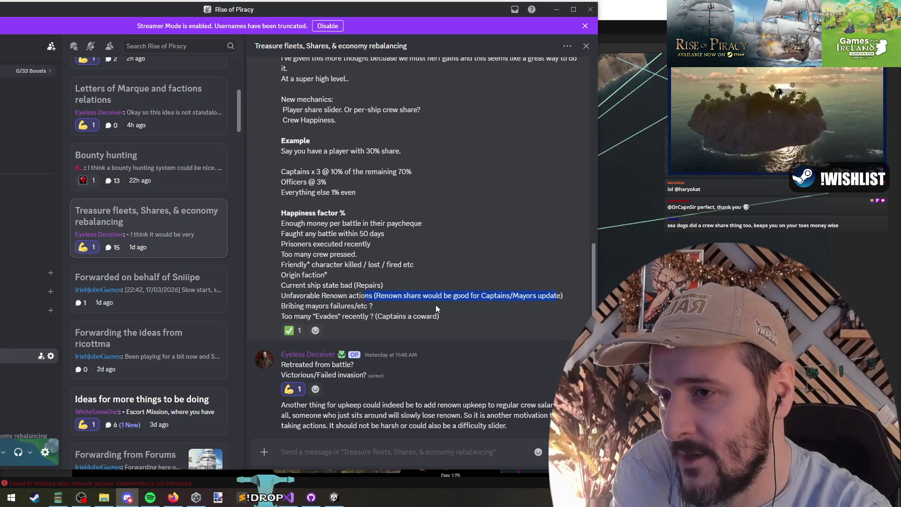
left_click(550, 294)
left_click_drag(408, 299, 376, 295)
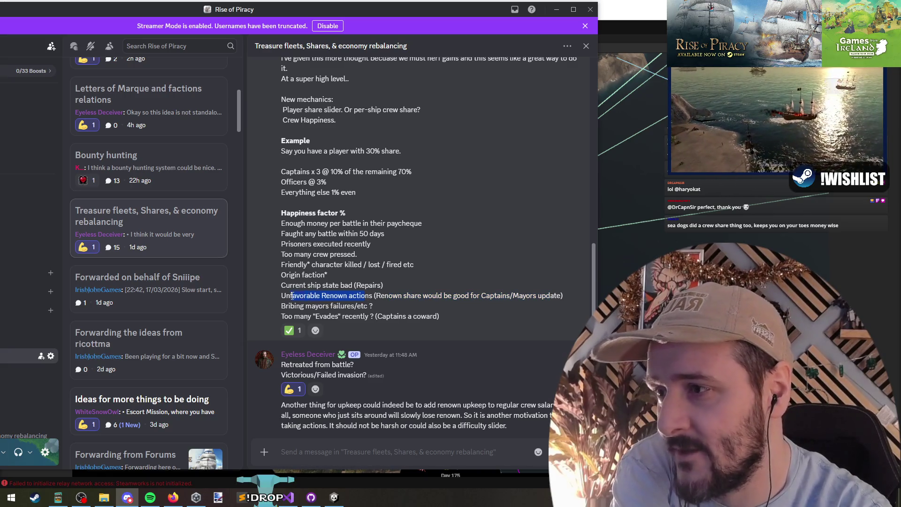
mouse_move(367, 306)
left_mouse_down()
mouse_move(292, 308)
mouse_move(455, 319)
left_mouse_up()
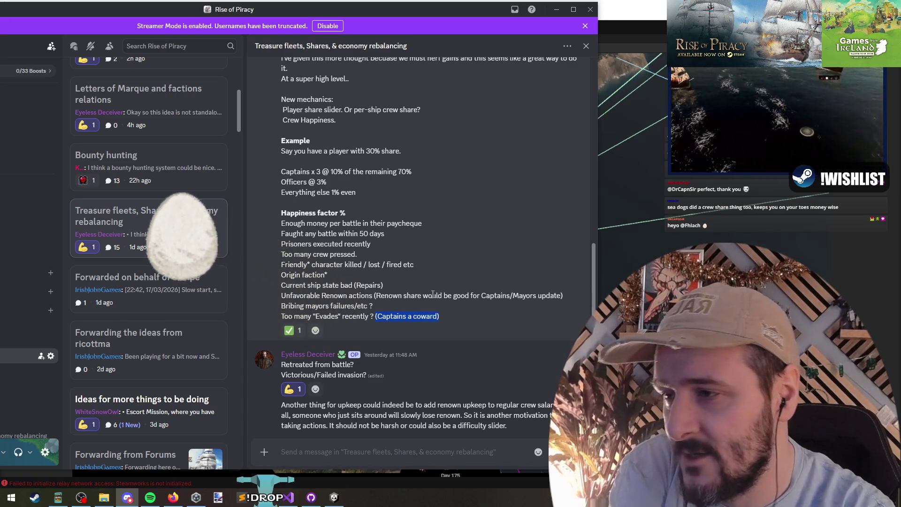
scroll(405, 294, "up", 1)
scroll(328, 300, "down", 3)
mouse_move(284, 271)
left_mouse_down()
mouse_move(345, 272)
mouse_move(346, 280)
left_mouse_up()
scroll(300, 286, "down", 4)
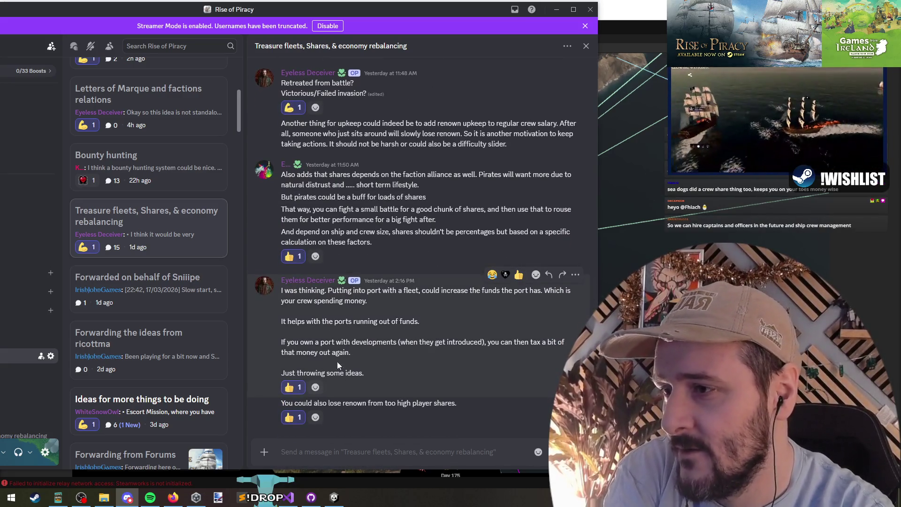
scroll(381, 212, "up", 10)
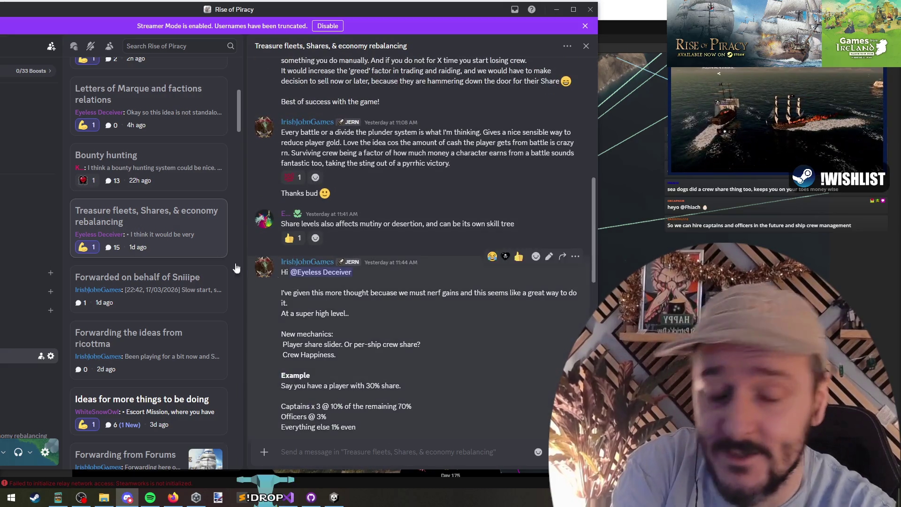
scroll(125, 141, "up", 6)
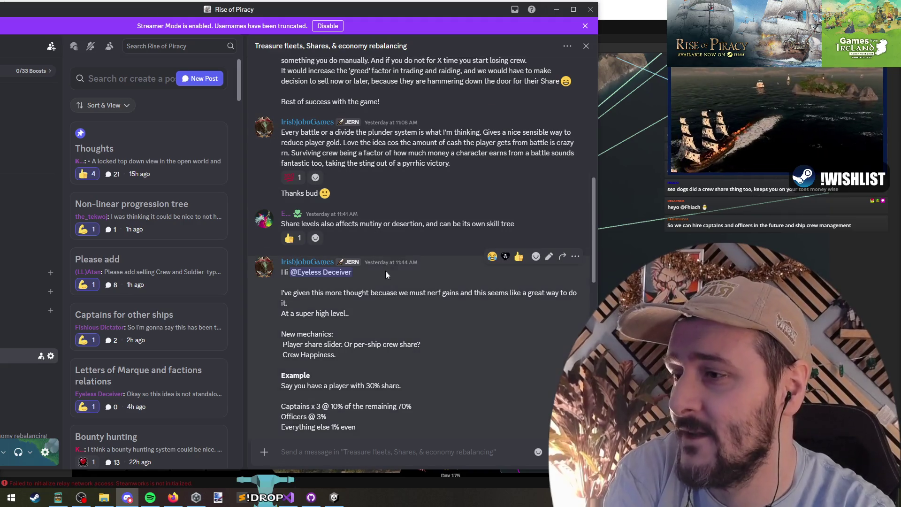
scroll(318, 276, "down", 5)
scroll(318, 277, "down", 3)
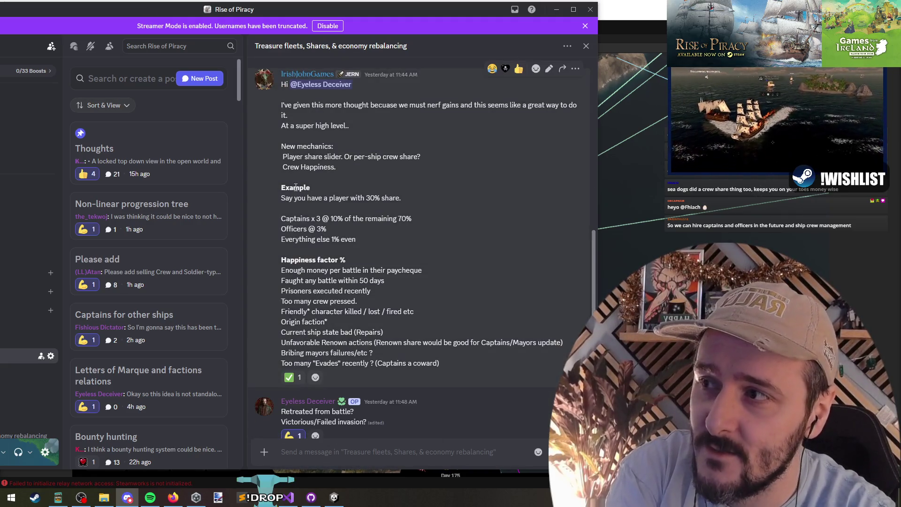
- Review the whole new mechanics proposal, then return to the game's Shipyard screen
left_click_drag(282, 186, 339, 354)
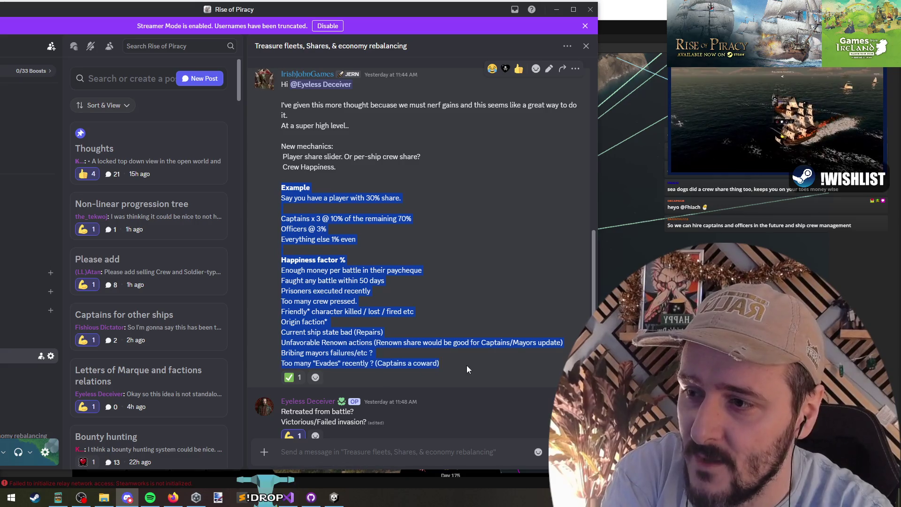
left_click(449, 350)
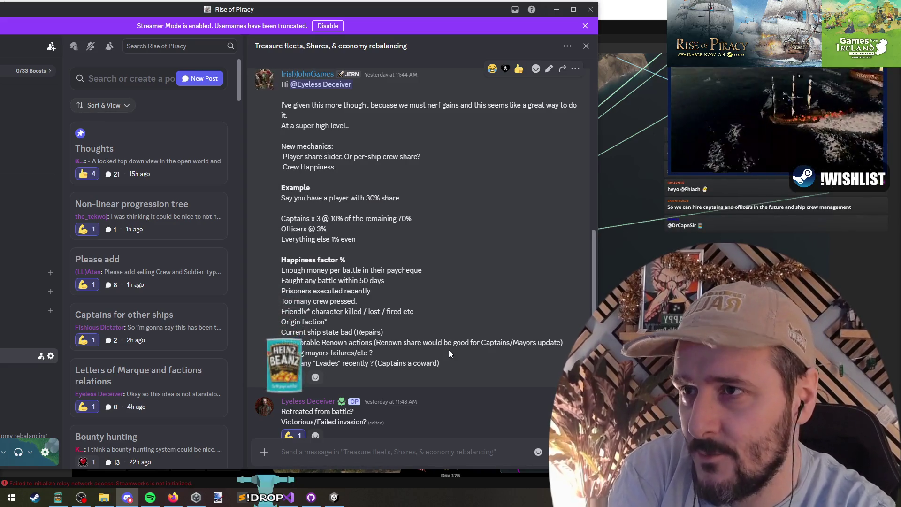
mouse_move(444, 363)
left_mouse_down()
mouse_move(324, 263)
mouse_move(303, 183)
mouse_move(281, 149)
left_mouse_up()
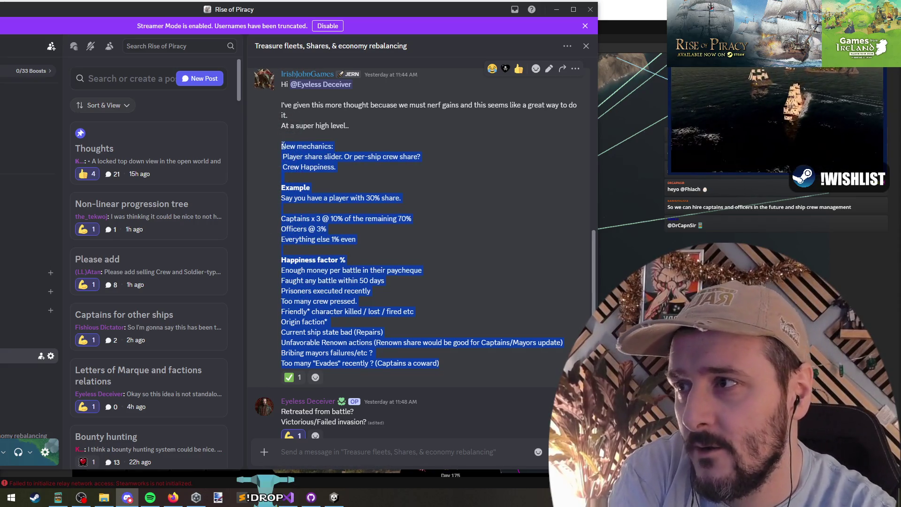
left_click(280, 148)
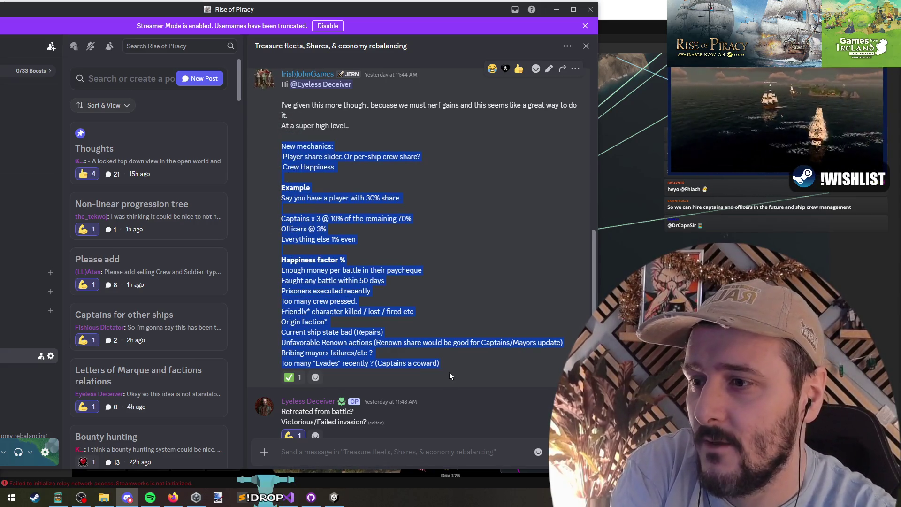
mouse_move(462, 364)
left_mouse_down()
mouse_move(282, 200)
mouse_move(280, 147)
left_mouse_up()
left_click(306, 167)
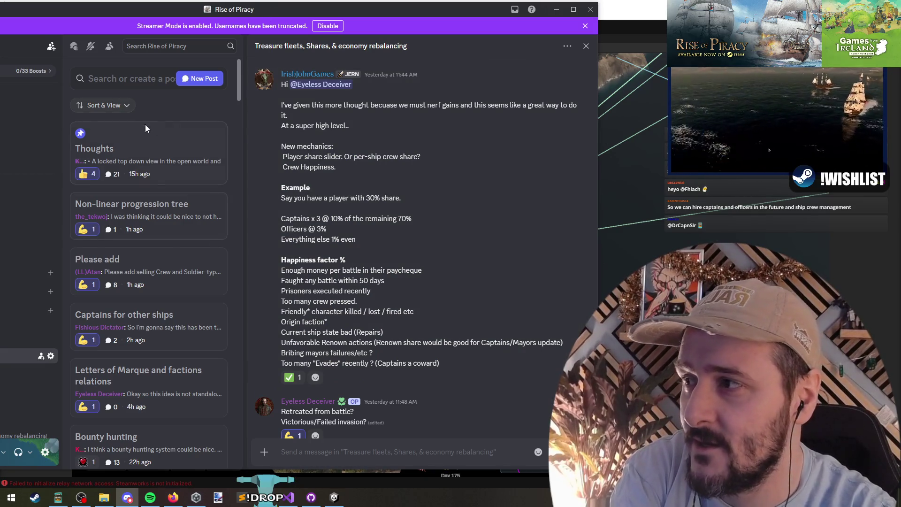
scroll(399, 178, "up", 10)
scroll(363, 187, "up", 1)
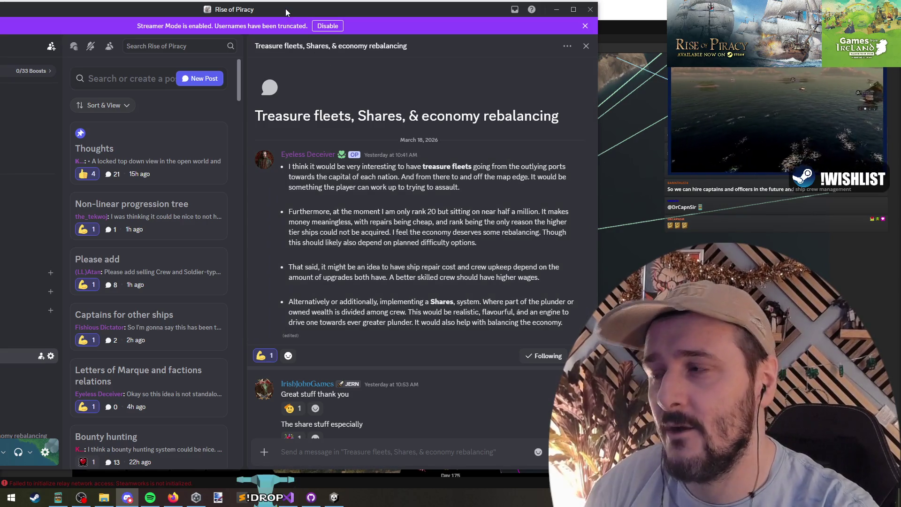
key("alt+Tab")
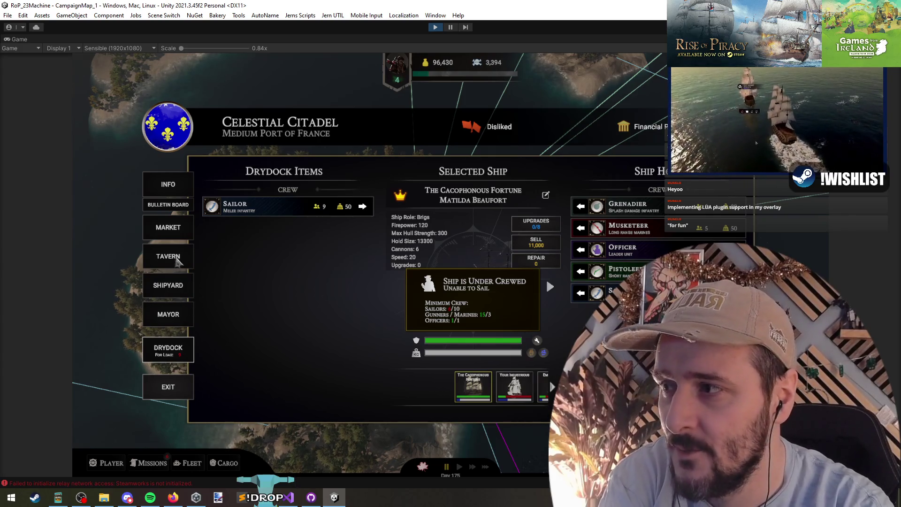
left_click(169, 288)
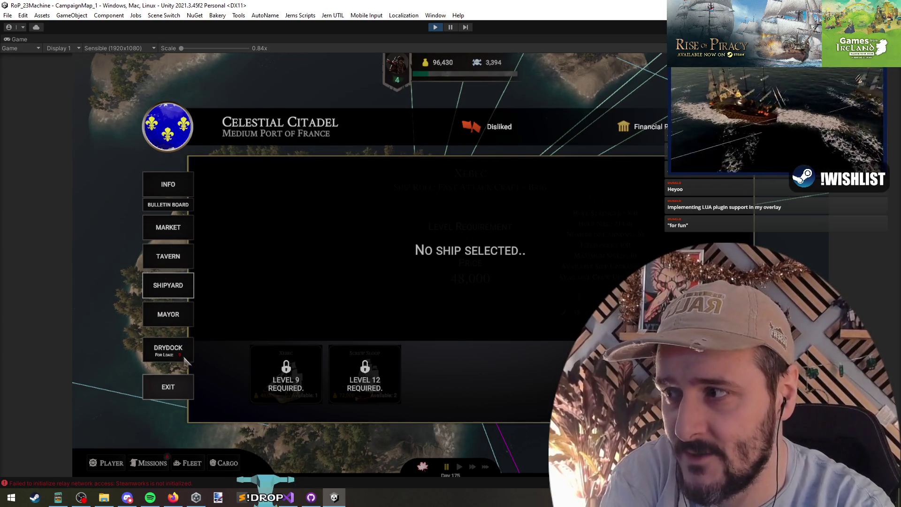
- Go back to the Drydock screen and bring up the Update3PartWeightBars crew-bar code in Visual Studio
left_click(173, 354)
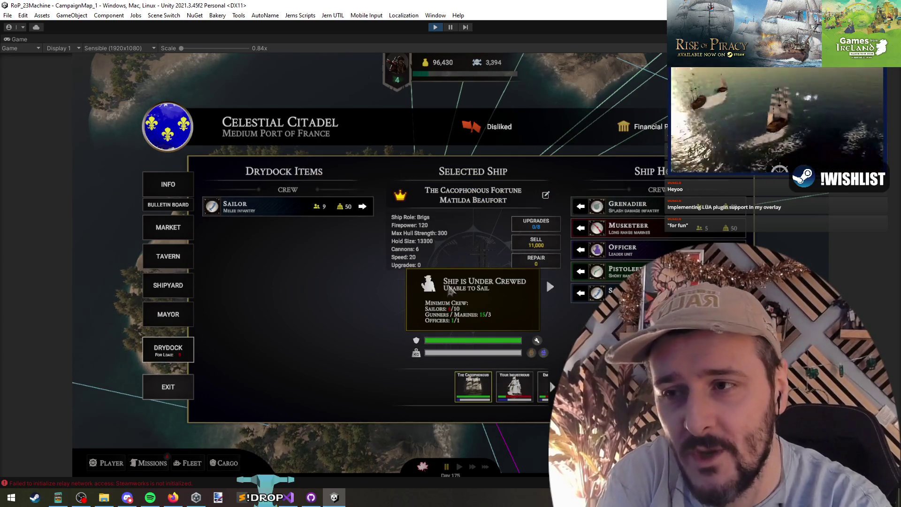
left_click(288, 497)
left_click(340, 218)
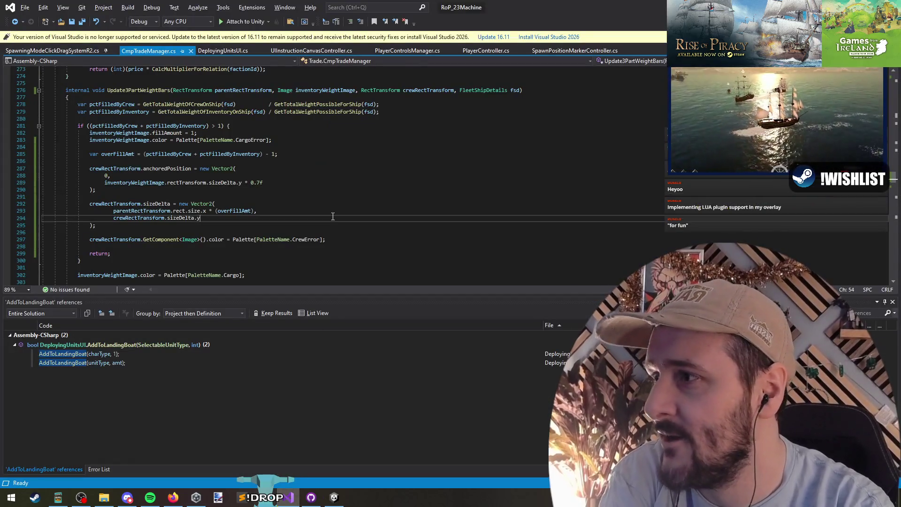
- Glance at the Update3PartWeightBars method, then go back to the game's Drydock screen
left_click(312, 194)
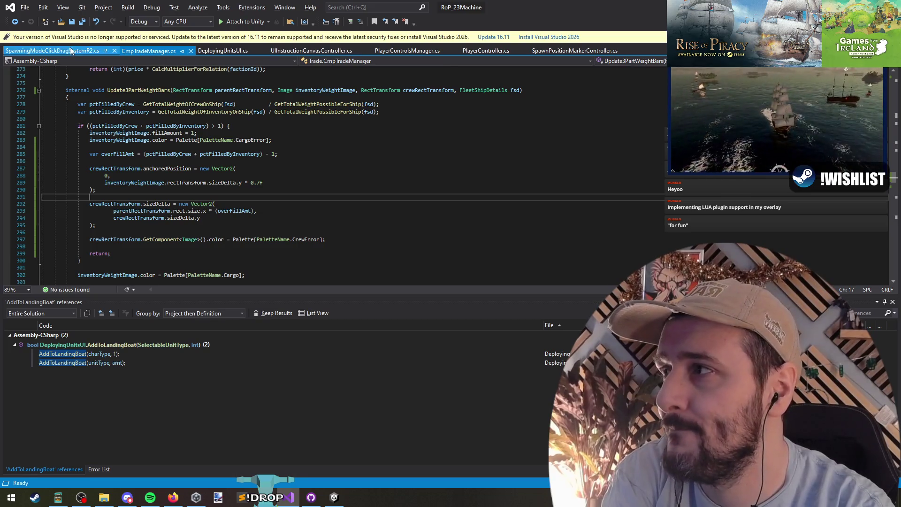
key("alt+Tab")
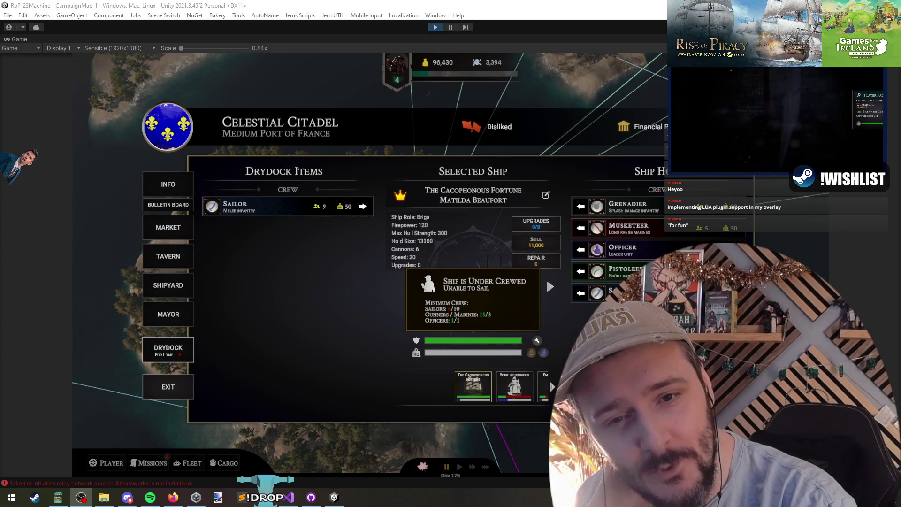
key("alt+Tab")
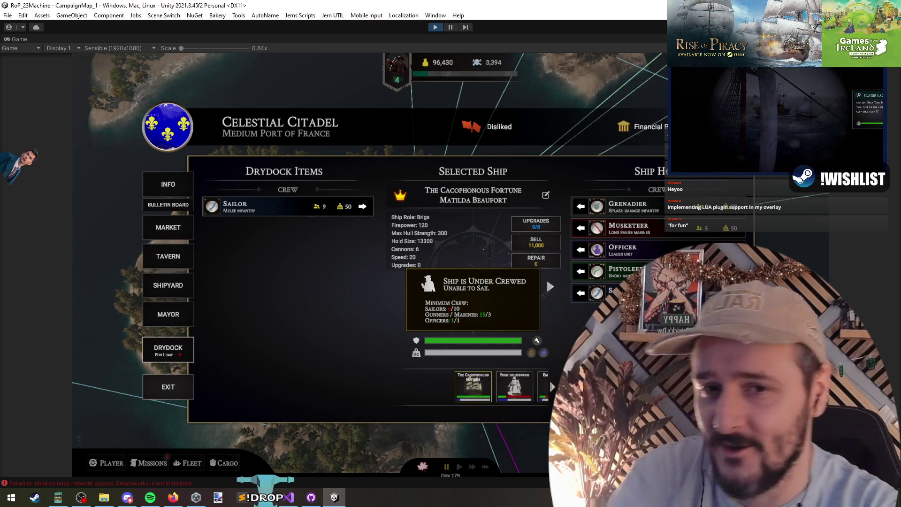
- Move the Sailor from the drydock onto The Cacophonous Fortune
left_click(363, 206)
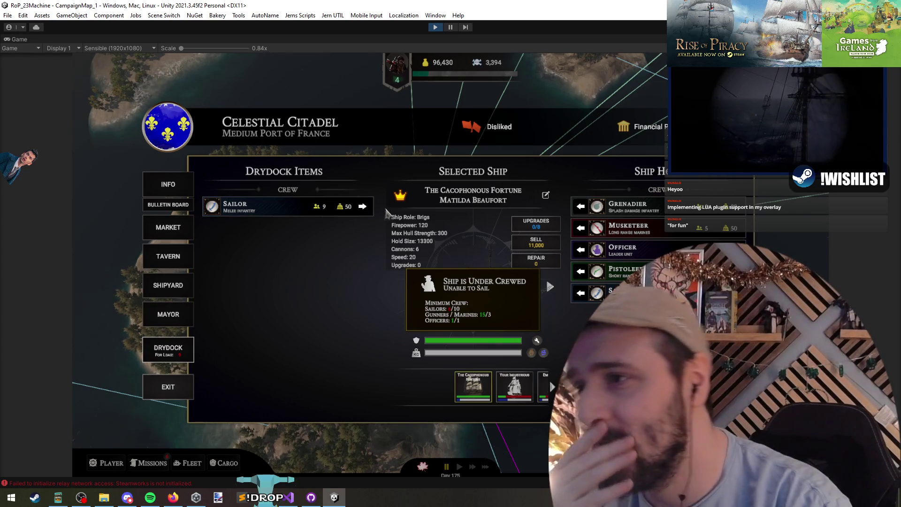
left_click(364, 207)
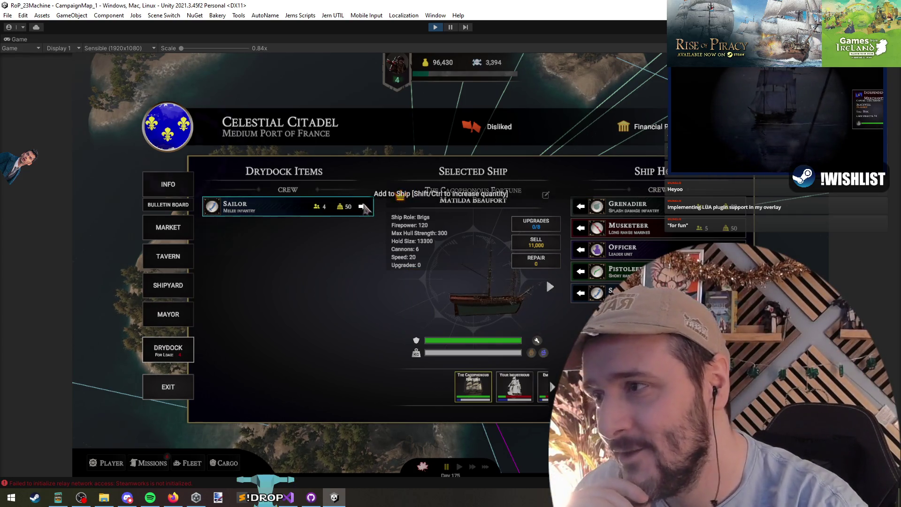
left_click(364, 207)
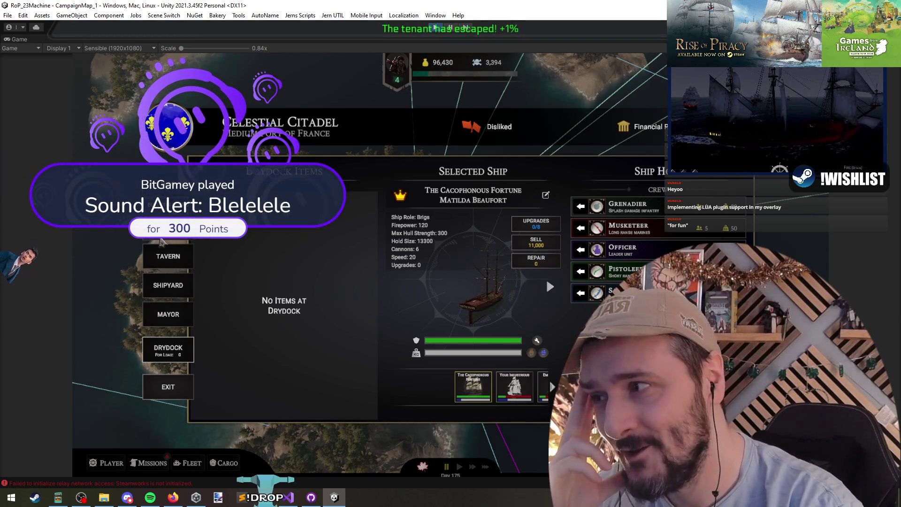
- Buy 66 Slippers, 5 Essential Oil and 4 Saddle at the market
left_click(169, 259)
left_click(168, 348)
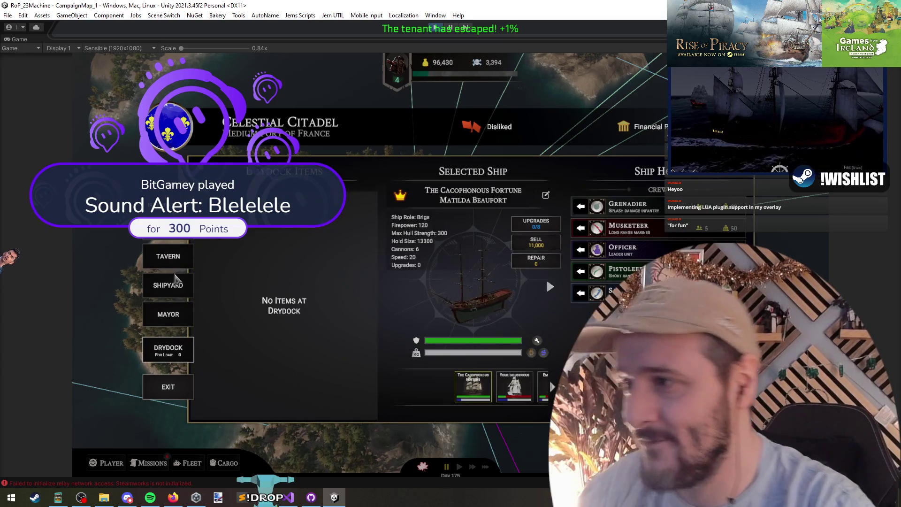
left_click(187, 239)
left_click_drag(350, 220, 391, 220)
left_click_drag(349, 257, 378, 257)
left_click_drag(350, 284, 375, 284)
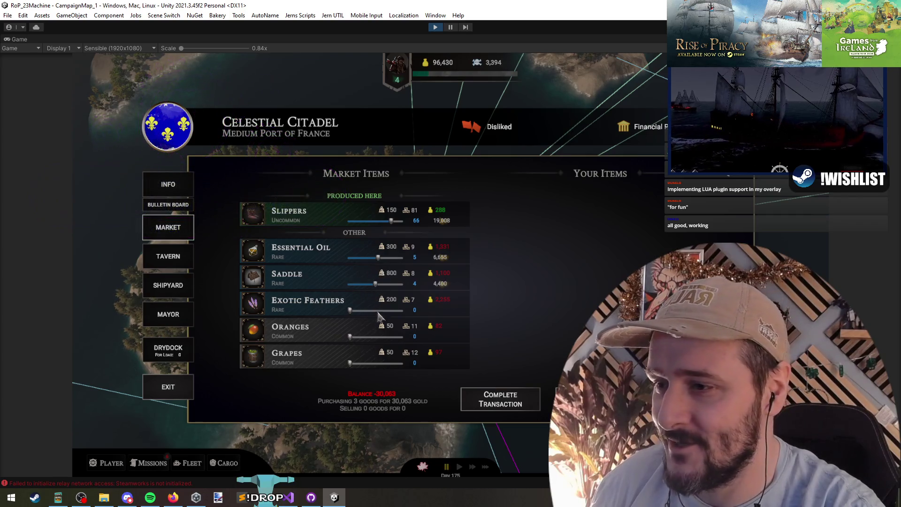
left_click(475, 406)
- In the drydock, load, unload and reload the cargo to test the Heavily Laden warning
left_click(169, 350)
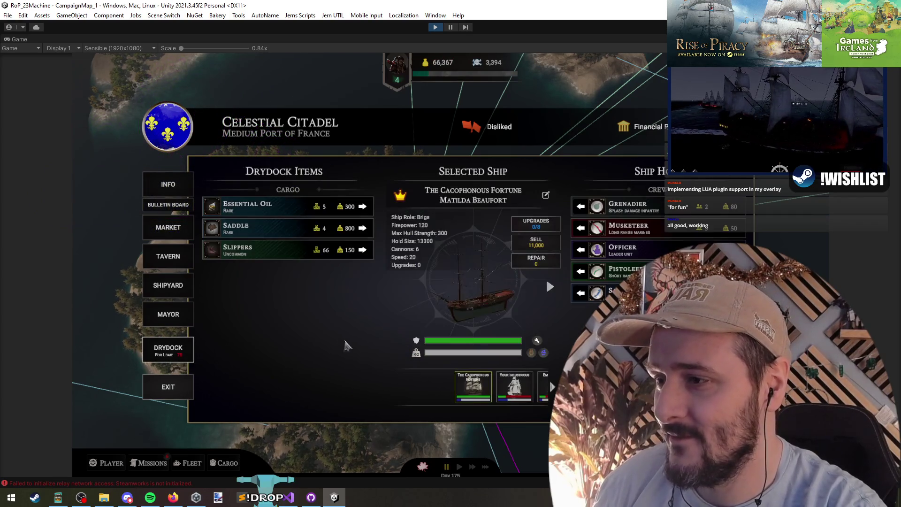
left_click(371, 206)
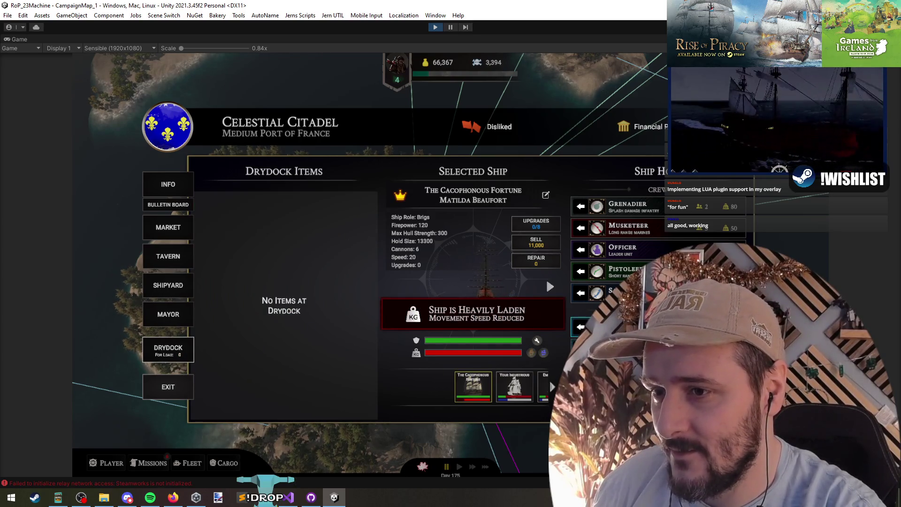
left_click(531, 353)
left_click(531, 352)
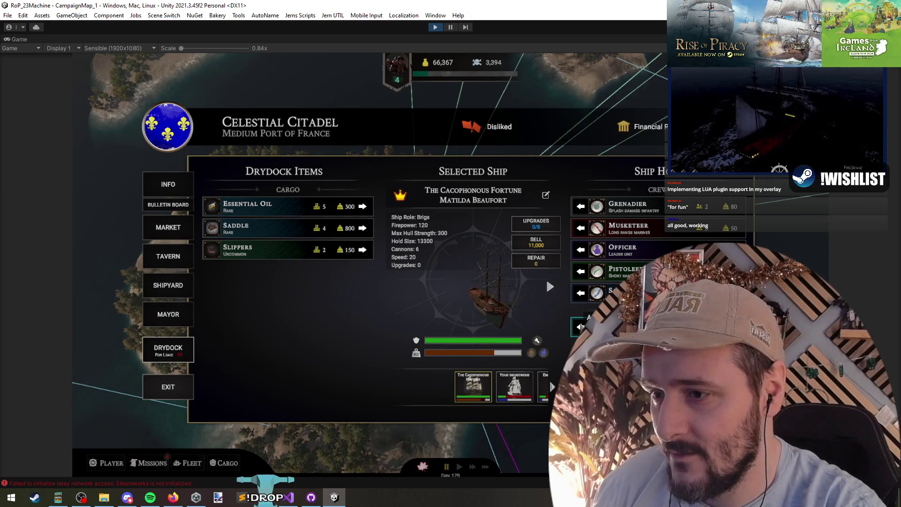
left_click(364, 208, "shift")
left_click(365, 208, "shift")
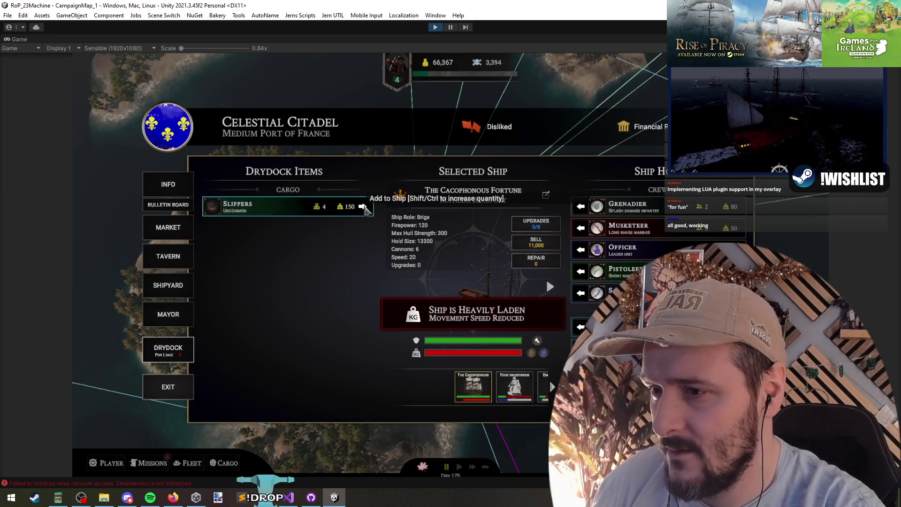
left_click(364, 208, "shift")
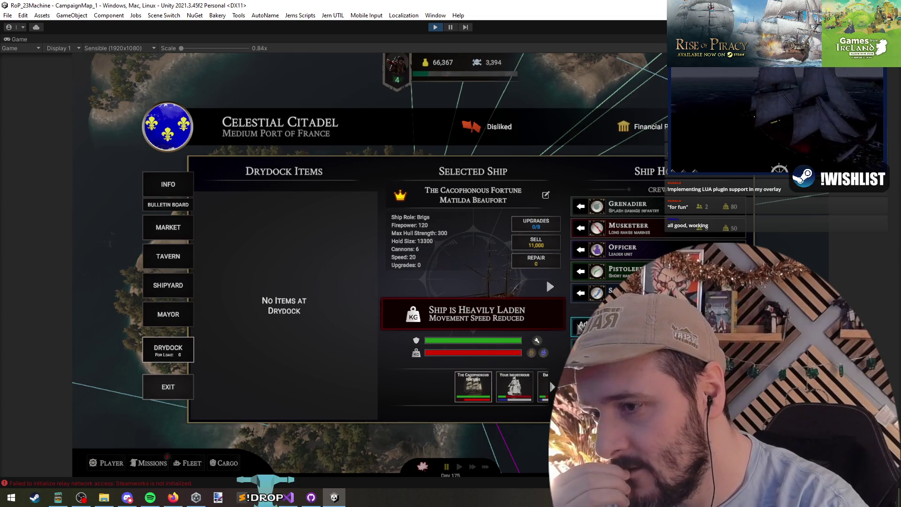
left_click(578, 327)
left_click(578, 327)
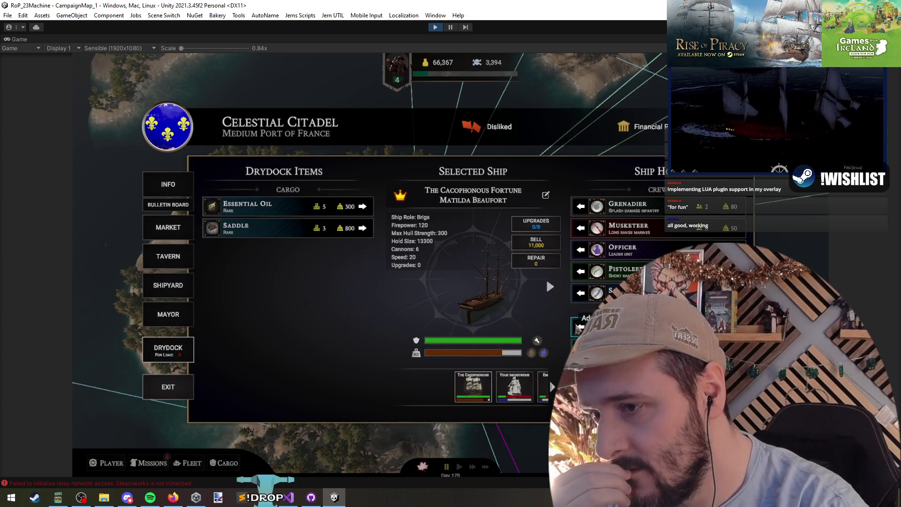
left_click(578, 327)
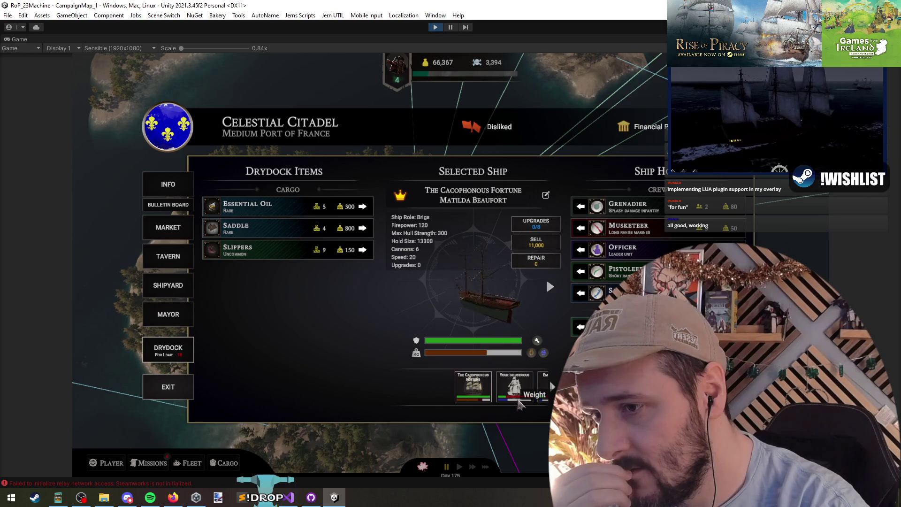
- Switch to Your Industrious and load Essential Oil, Saddle and three Slippers onto it
left_click(517, 398)
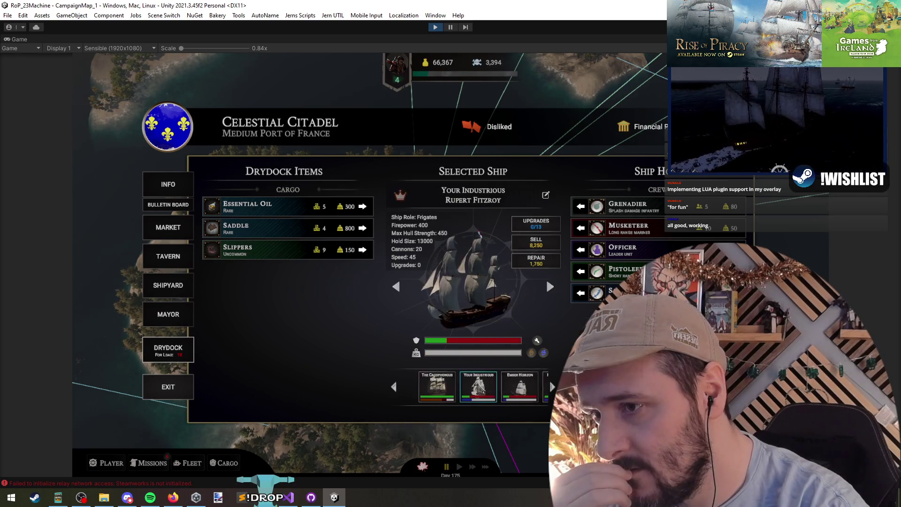
left_click(363, 207, "shift")
left_click(362, 229, "shift")
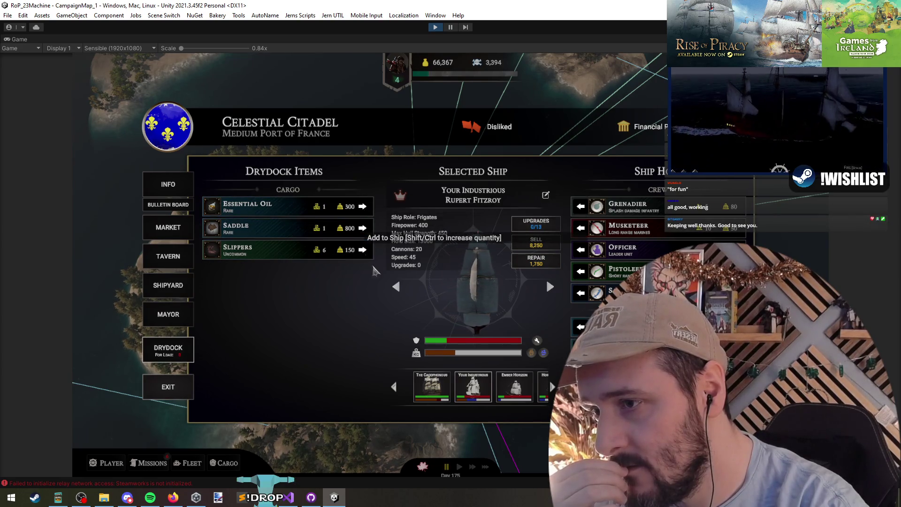
left_click(363, 250, "shift")
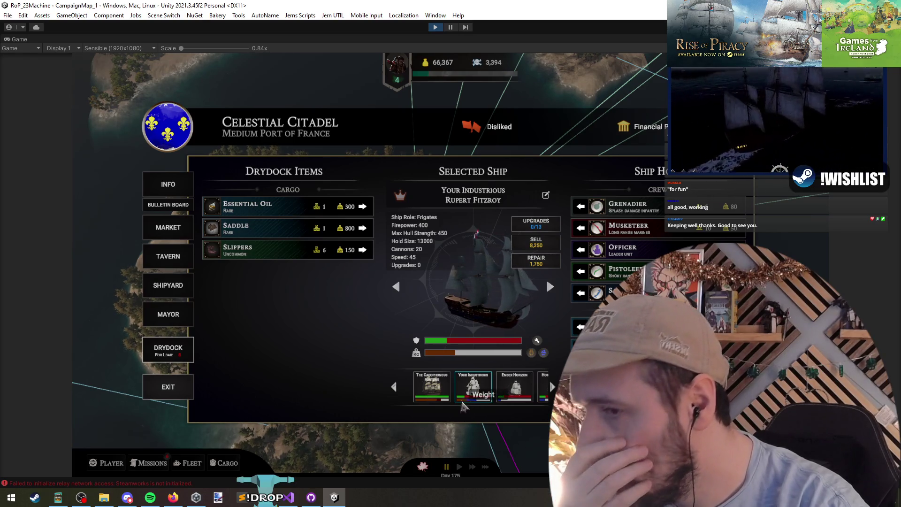
left_click(292, 500)
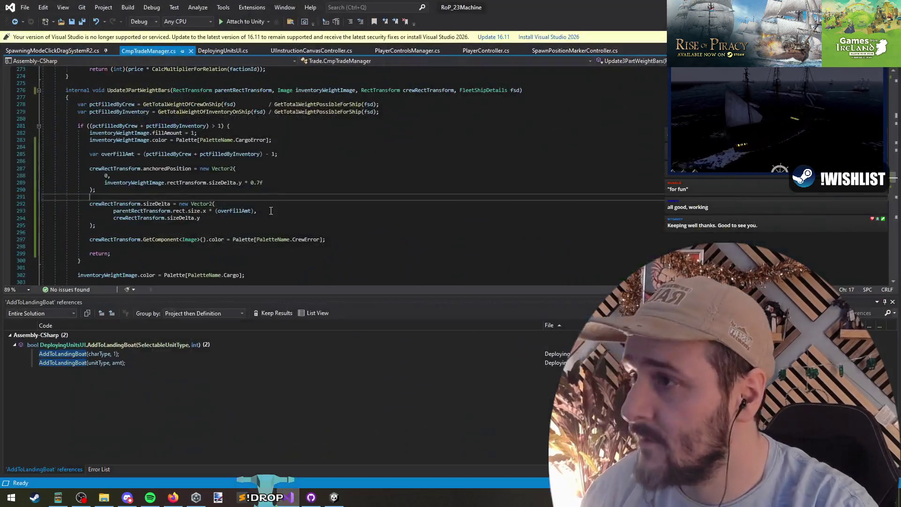
- On line 289, use crewRectTransform.sizeDelta.y instead of inventoryWeightImage height * 0.7f, and save CmpTradeManager.cs
left_click_drag(263, 183, 105, 184)
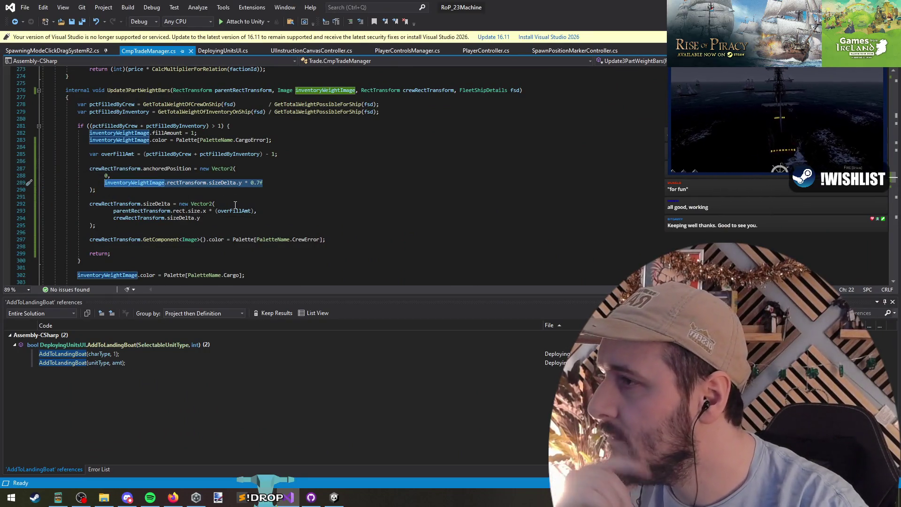
left_click(170, 169)
key("ctrl+Left")
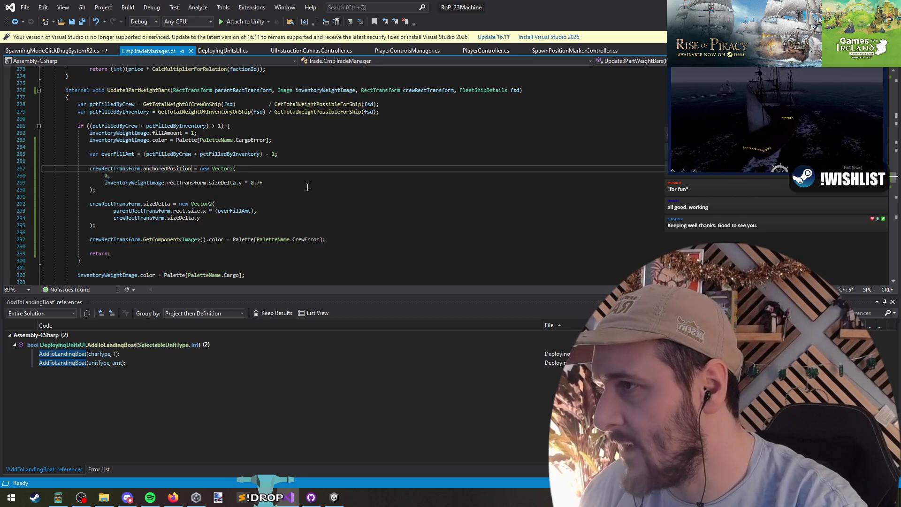
key("Down")
key("Down")
key("Home")
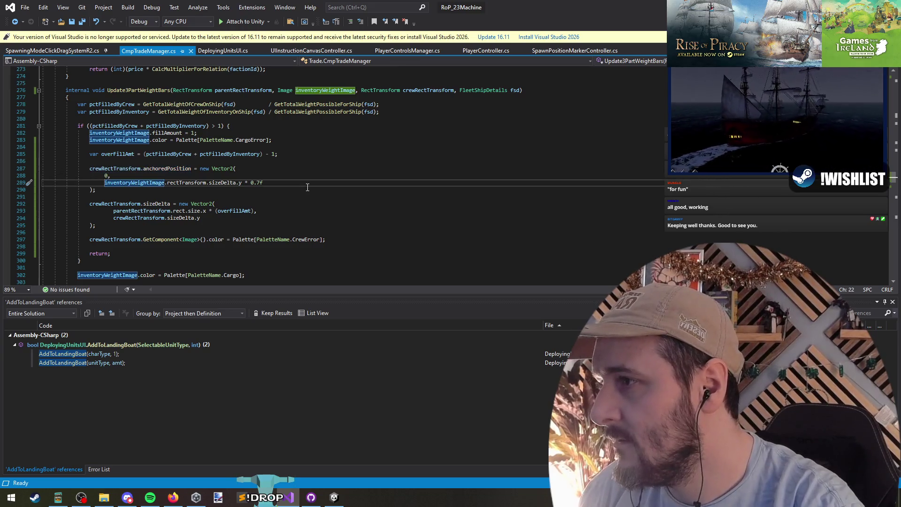
key("ctrl+z")
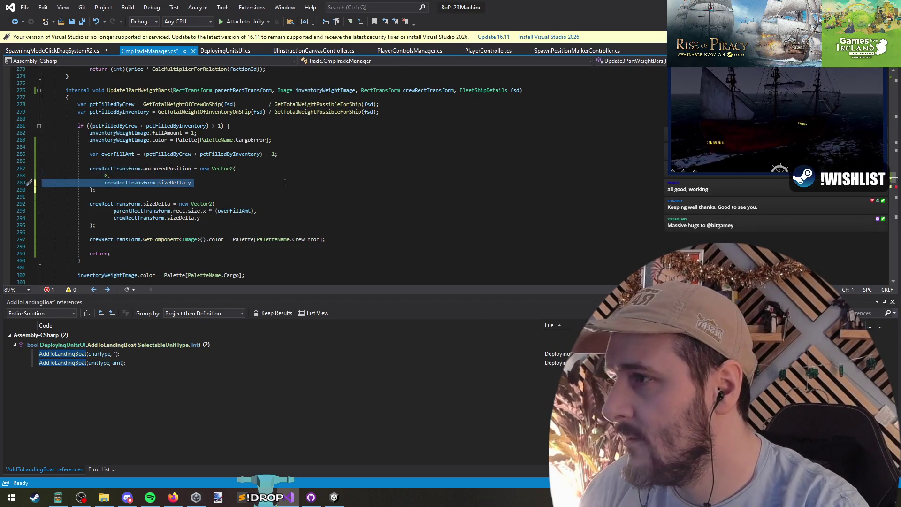
key("ctrl+s")
key("alt+Tab")
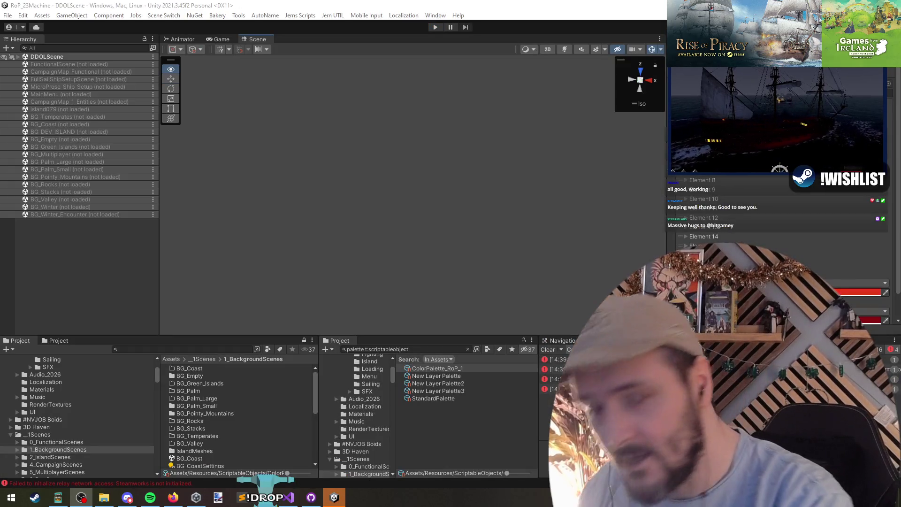
- Exit play mode, let the scripts reload, then return to CmpTradeManager.cs in Visual Studio
key("super+r")
key("Return")
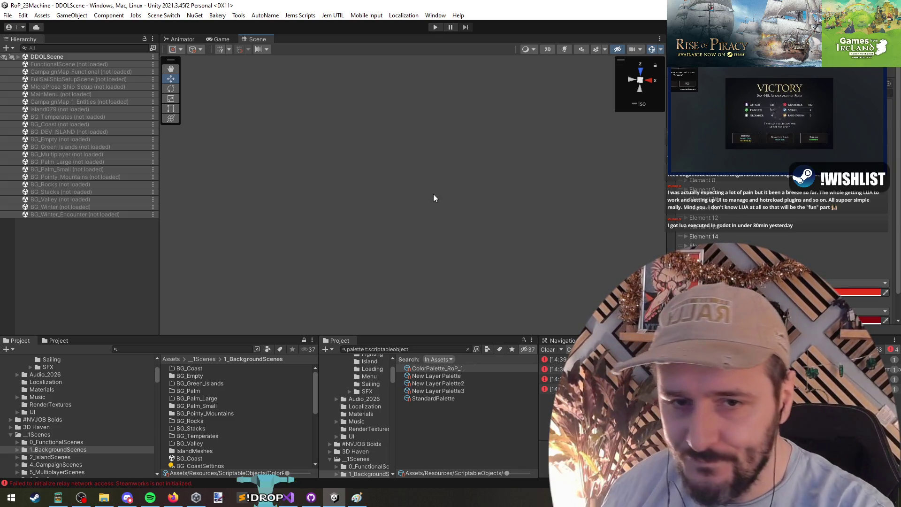
left_click(432, 198)
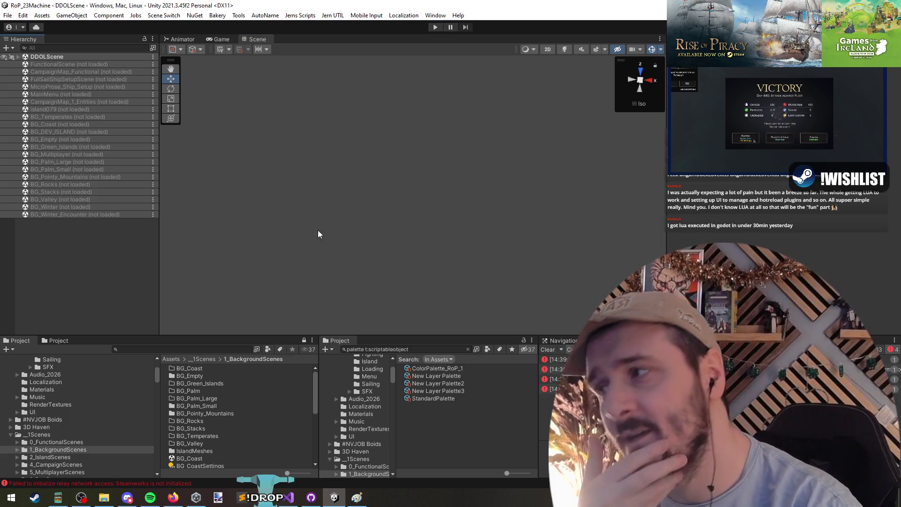
key("alt+Tab")
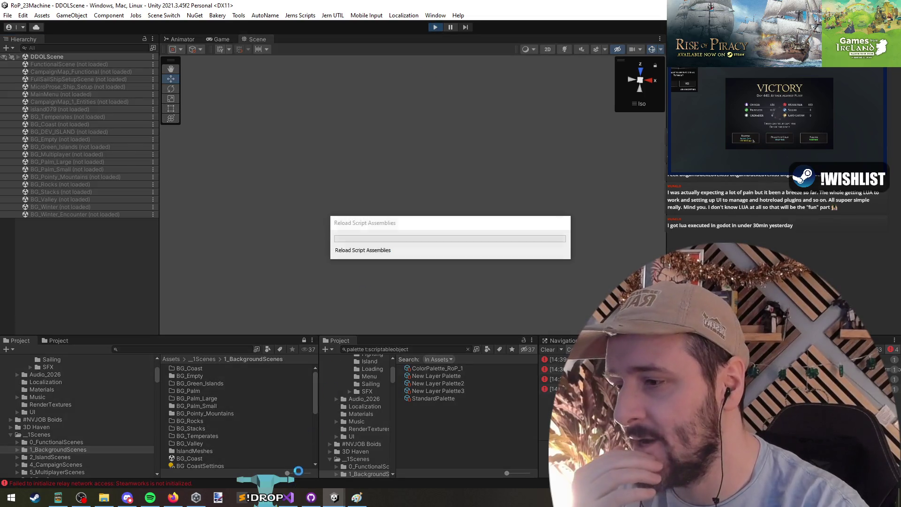
key("Down")
key("Down")
key("Down")
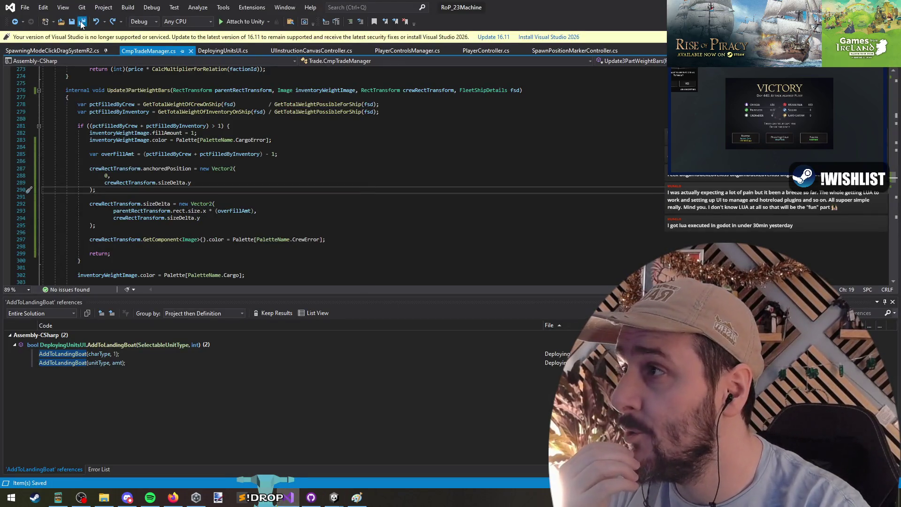
- Review the inventory fill and bar position code around lines 309-311, then head back to Unity
scroll(343, 199, "down", 4)
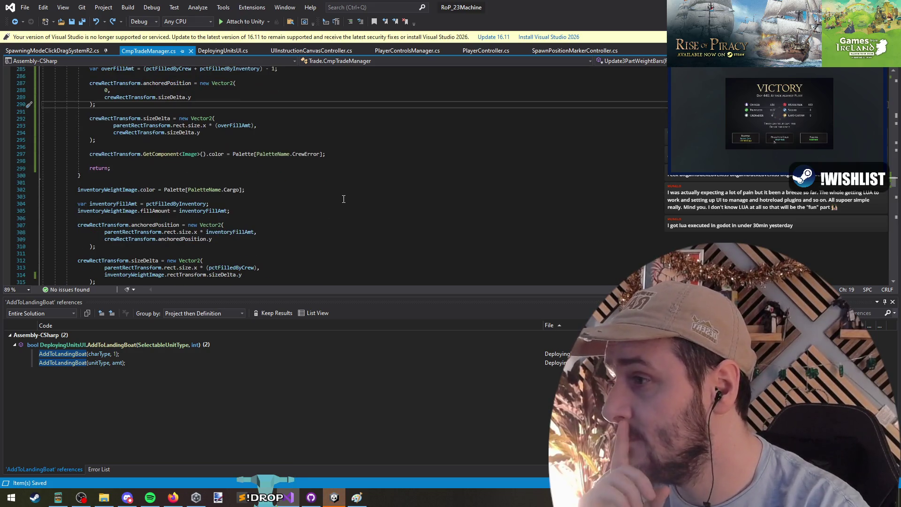
left_click(106, 240)
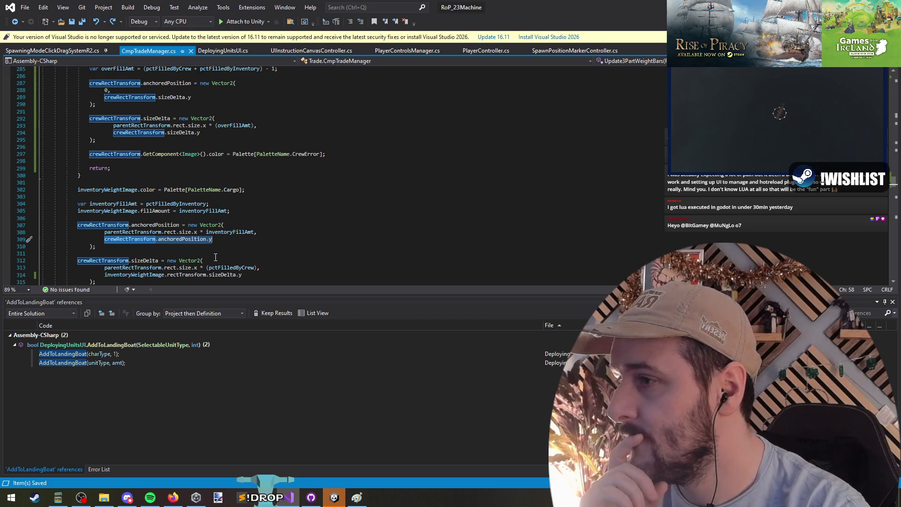
left_click(215, 254)
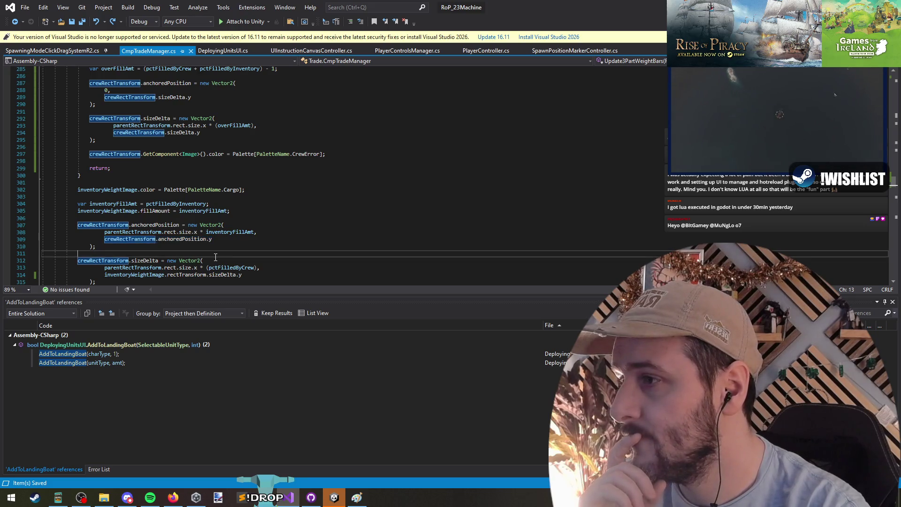
key("alt+Tab")
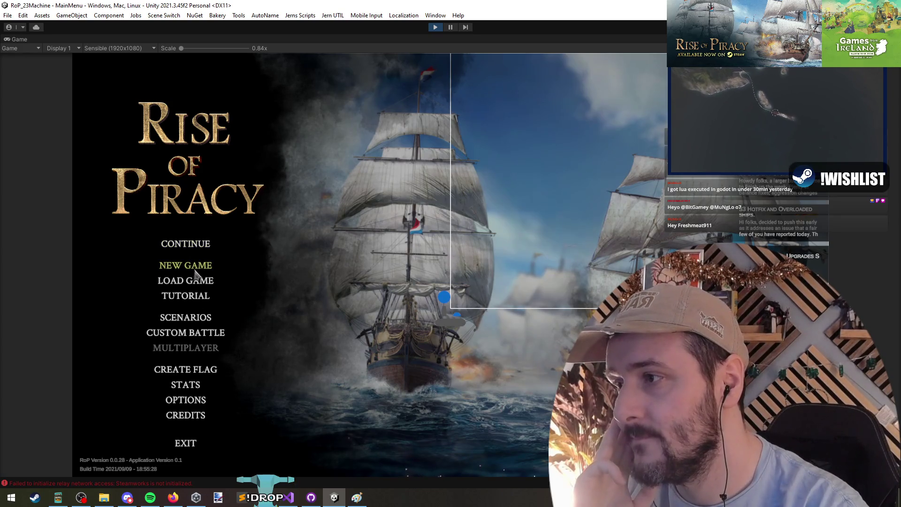
- Continue the saved campaign and load all drydock cargo onto the ship
left_click(196, 244)
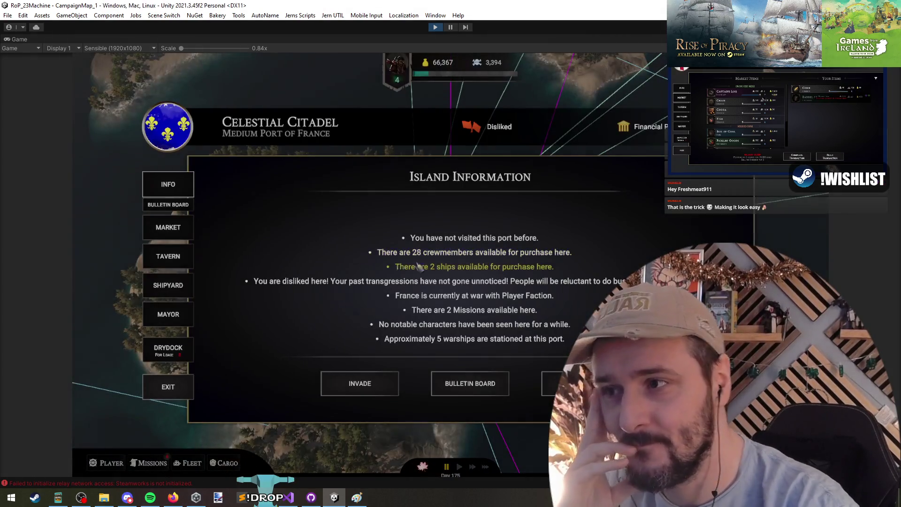
left_click(174, 357)
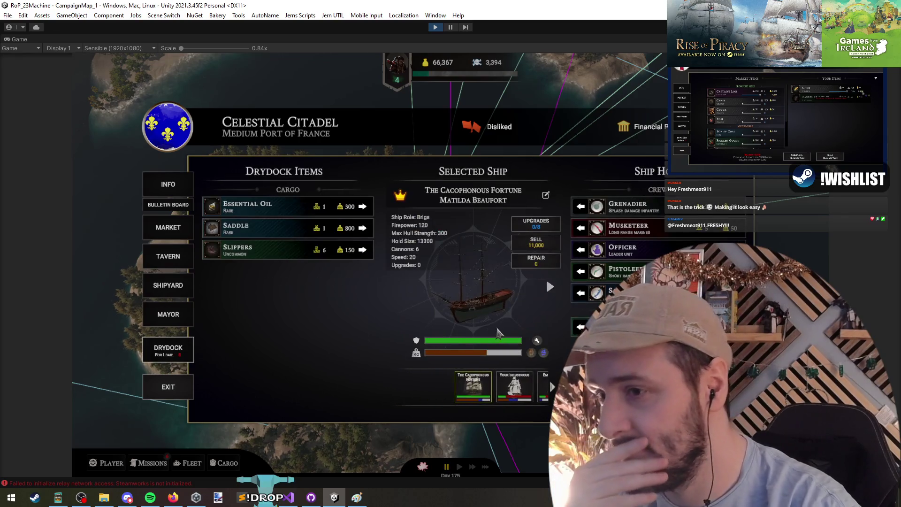
left_click(369, 207)
left_click(368, 207)
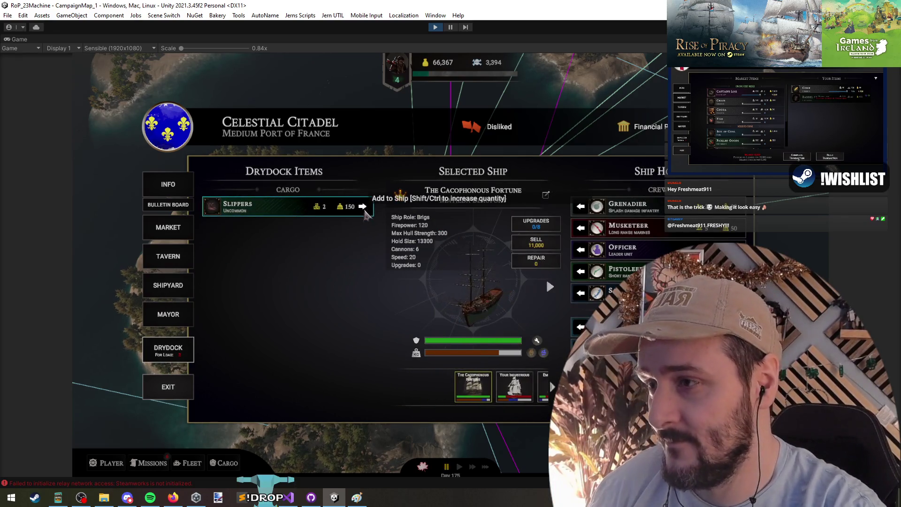
left_click(369, 206)
- Buy 2 Slippers at the market and all available Sailors and Grenadiers at the tavern
left_click(168, 227)
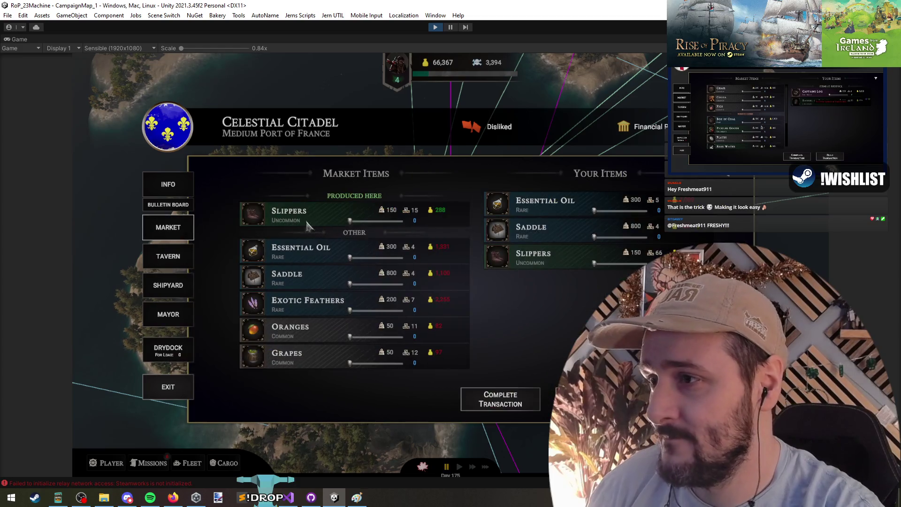
left_click_drag(350, 220, 358, 221)
left_click(493, 402)
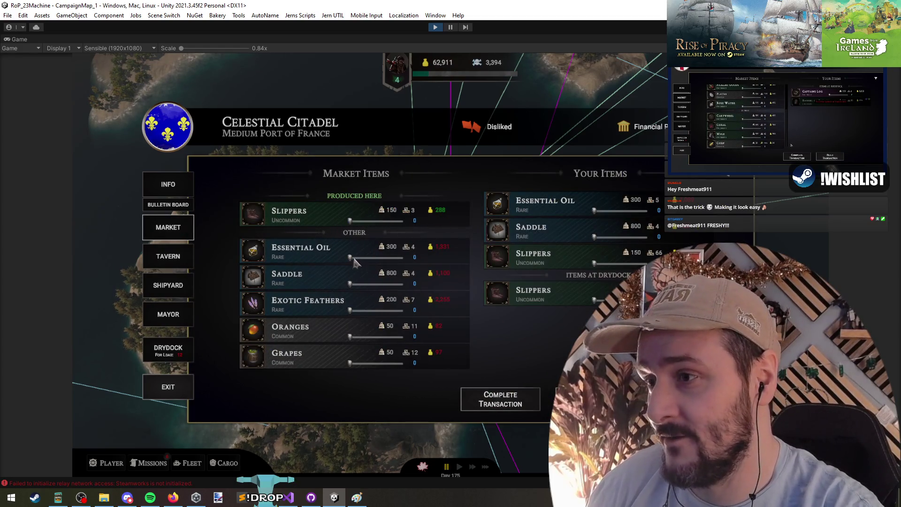
left_click(176, 265)
left_click(356, 235)
left_click(357, 233)
left_click(486, 292)
left_click(362, 267)
left_click(362, 268)
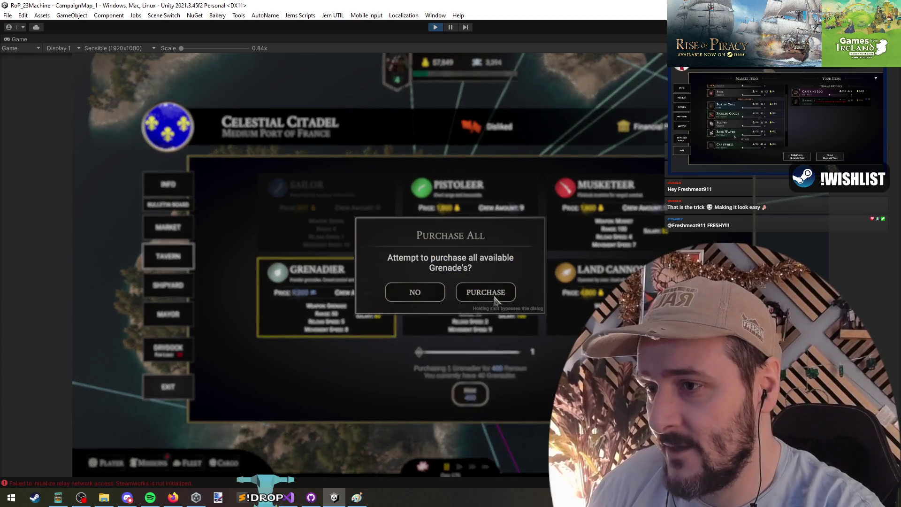
left_click(484, 292)
- Leave port for the world map and re-enter Celestial Citadel
left_click(167, 397)
left_click(519, 311)
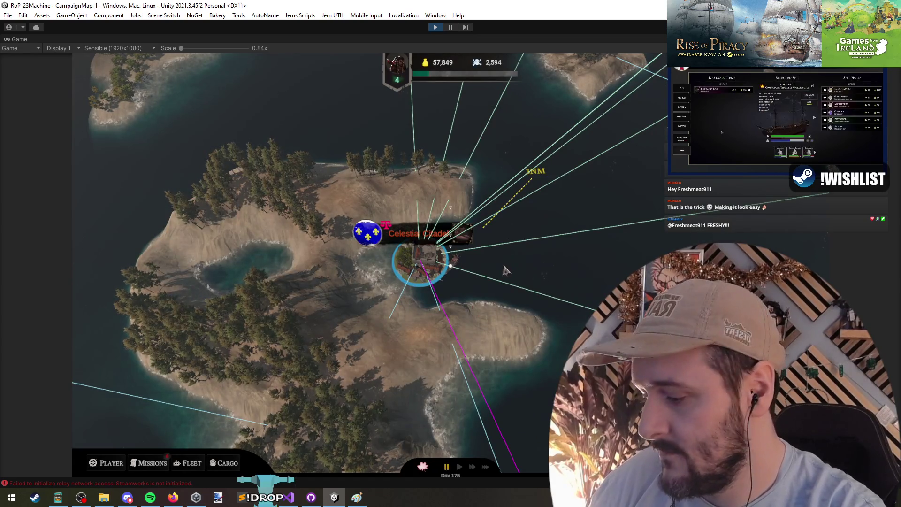
key("Escape")
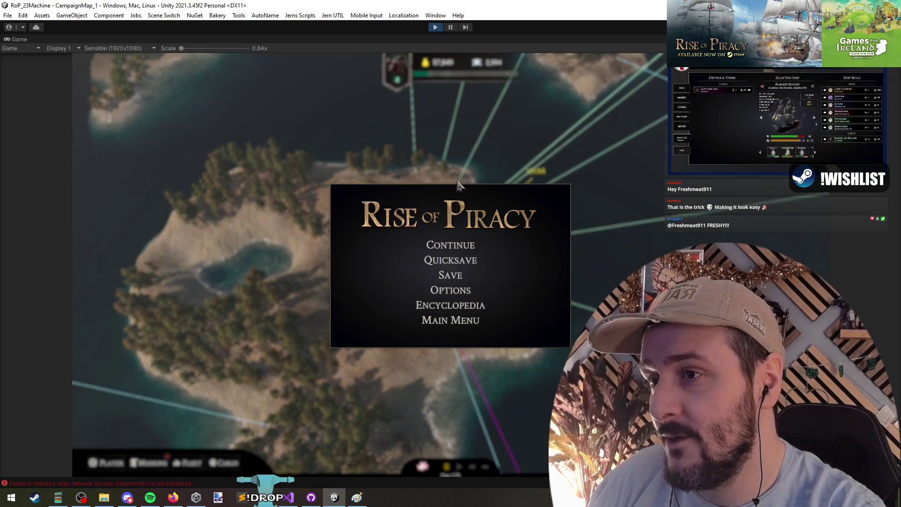
key("Escape")
left_click(373, 323)
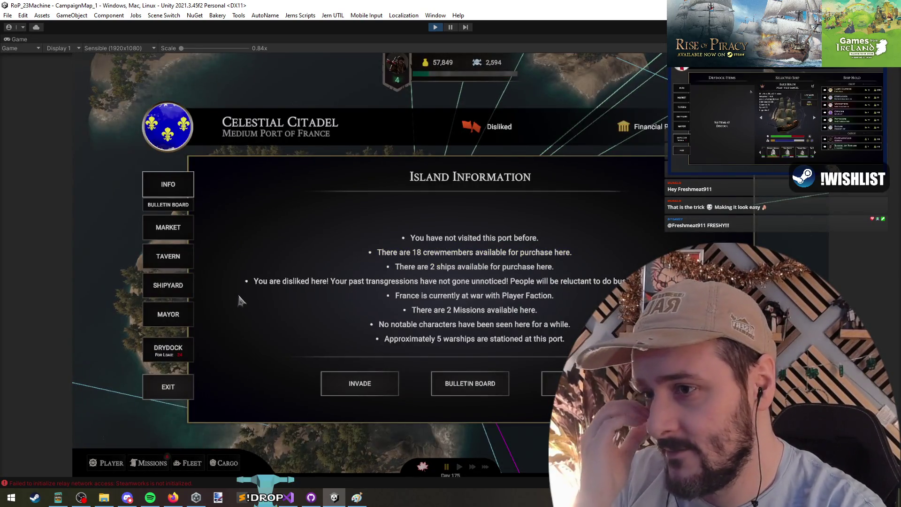
- Move the sailors, grenadiers, Essential Oil and Slippers aboard until Heavily Laden, then pause
left_click(186, 312)
left_click(183, 350)
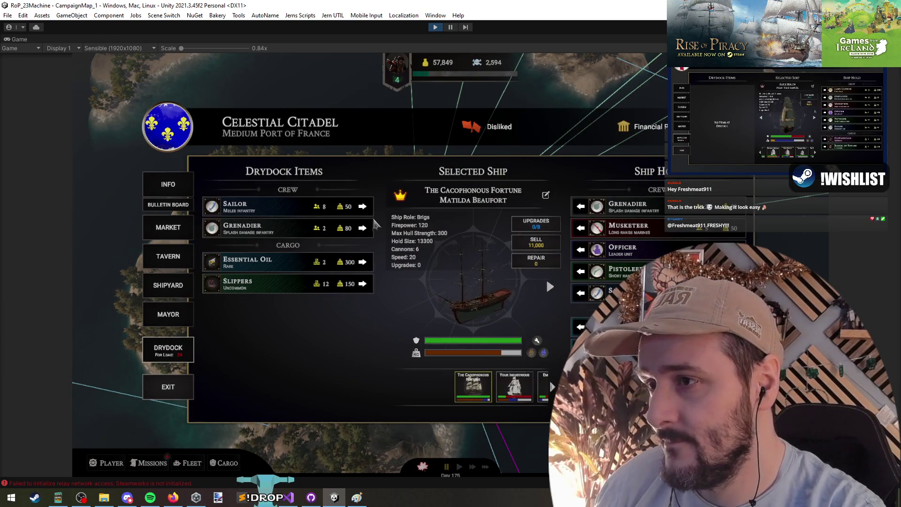
left_click(364, 207)
left_click(365, 208)
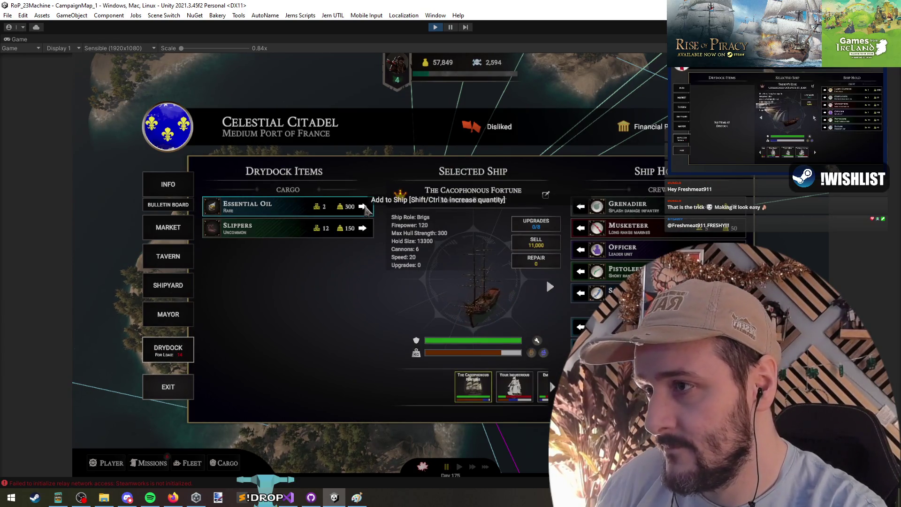
left_click(364, 207)
left_click(365, 208)
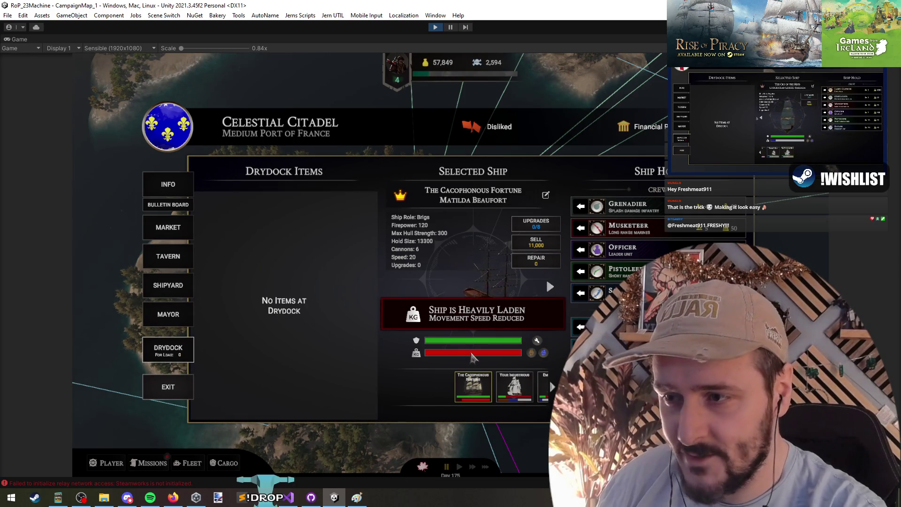
key("ctrl+shift+p")
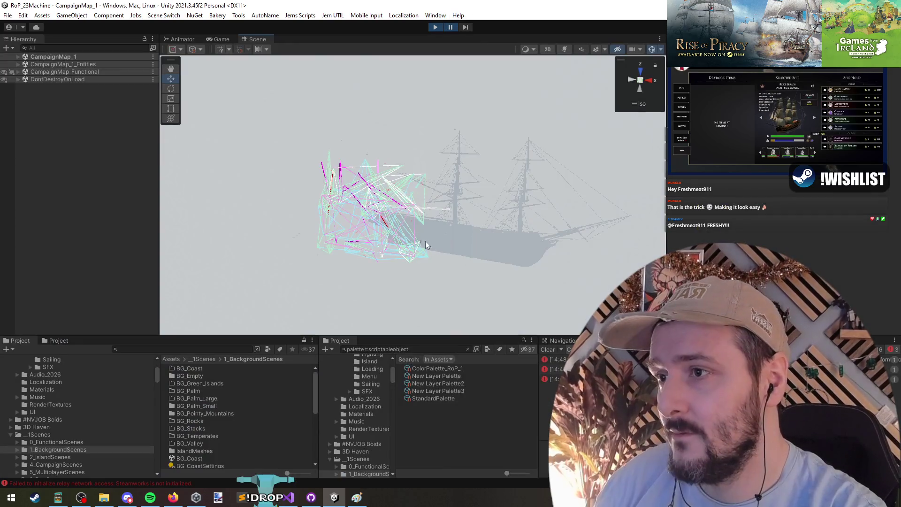
- Search the Hierarchy to locate DrydockItems and DrydockItemsHolder, then clear the search
left_click(218, 39)
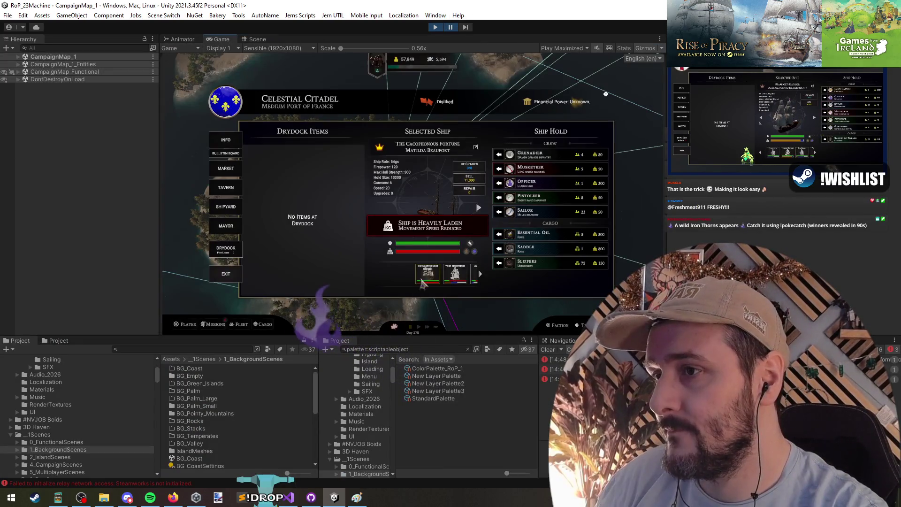
left_click(80, 49)
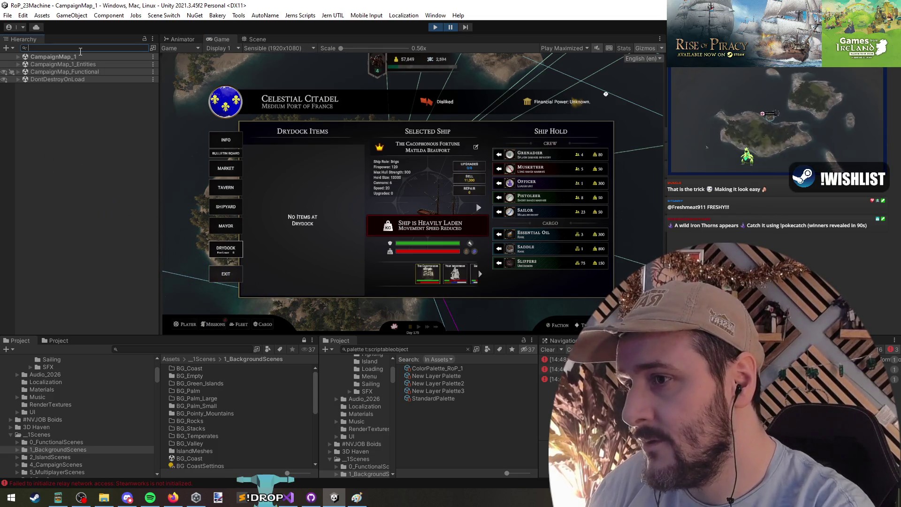
type("drydock")
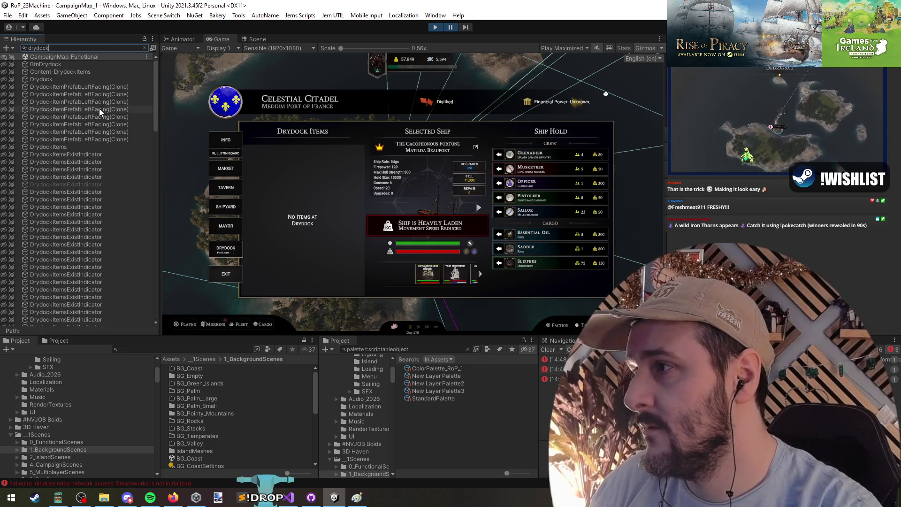
left_click(81, 145)
scroll(87, 198, "down", 5)
scroll(85, 224, "down", 8)
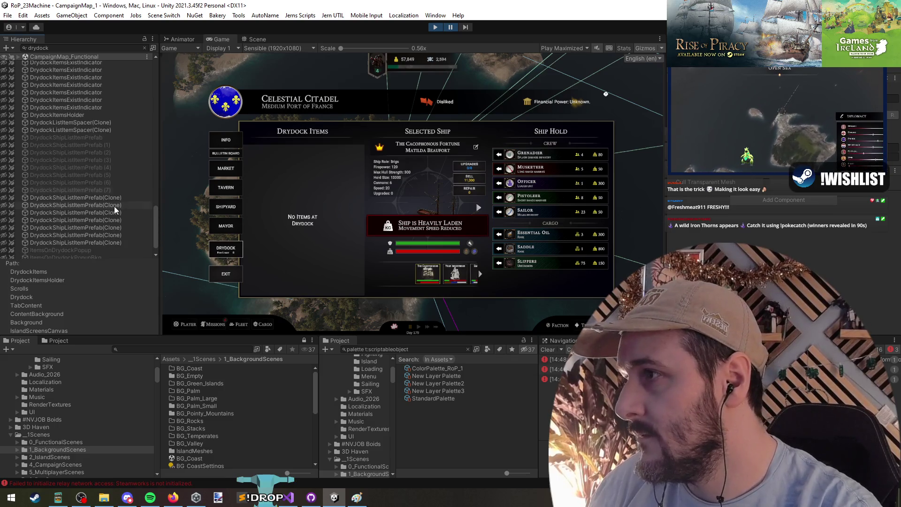
left_click(98, 115)
left_click(145, 48)
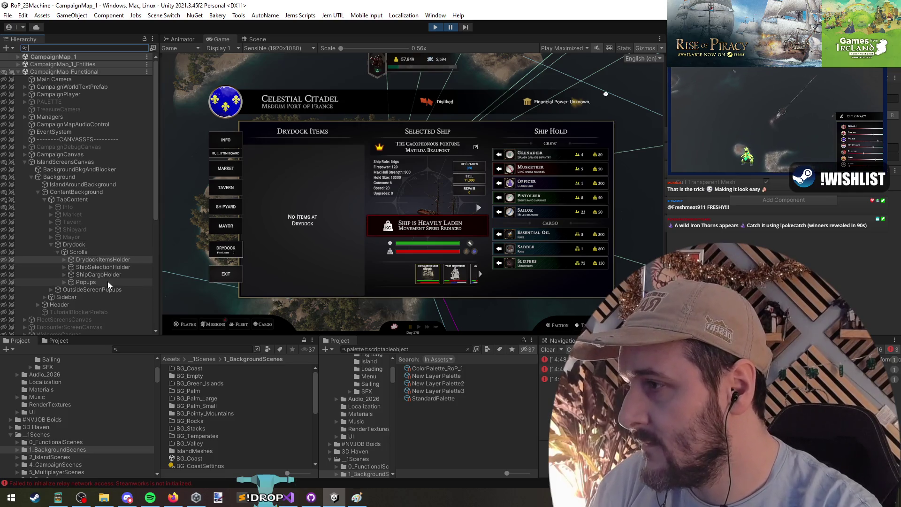
- Expand ShipSelectionHolder and toggle it off and on to see which panel it controls
scroll(108, 280, "down", 5)
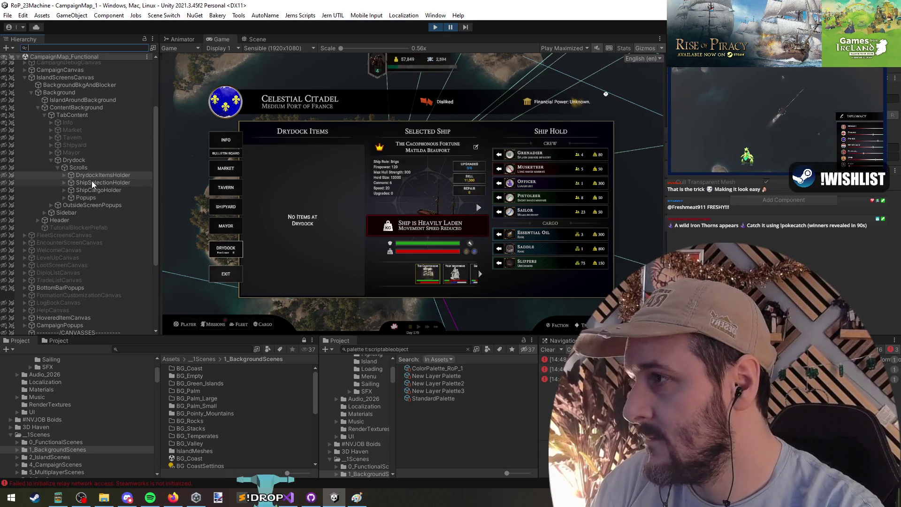
key("Down")
key("Right")
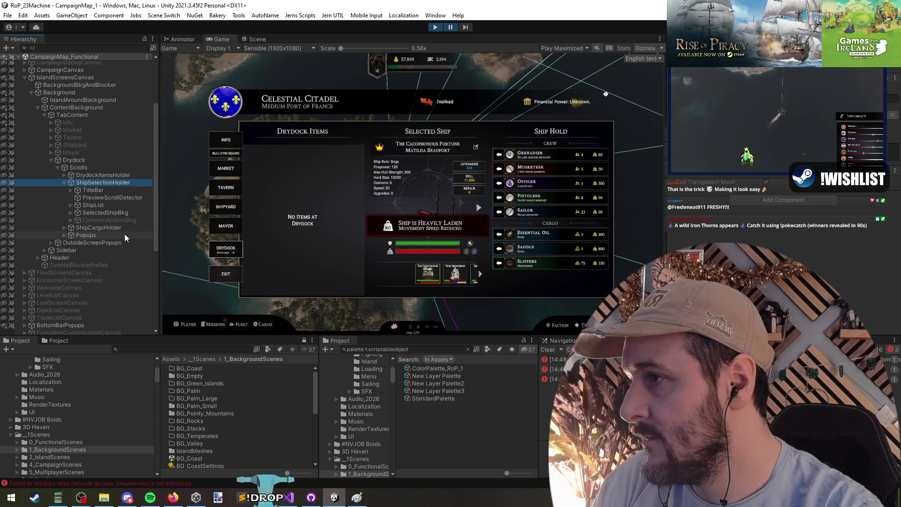
key("Down")
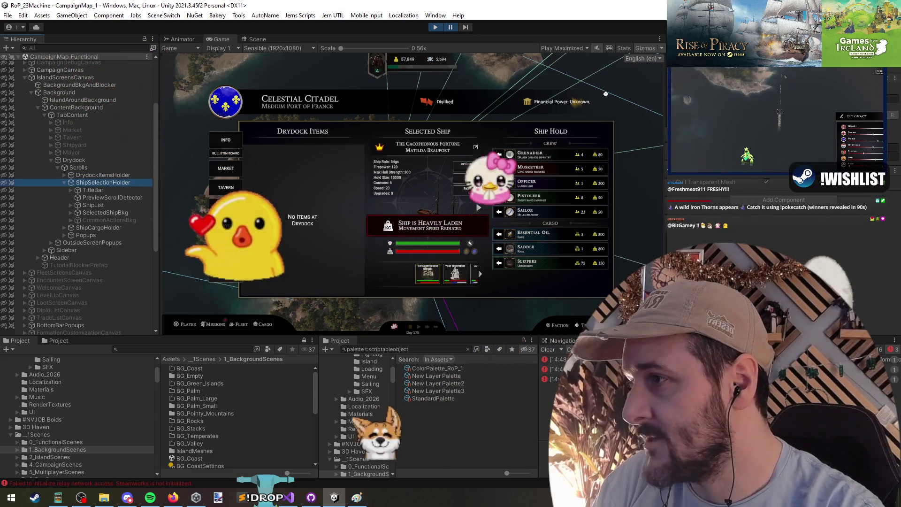
left_click(126, 183)
key("alt+shift+a")
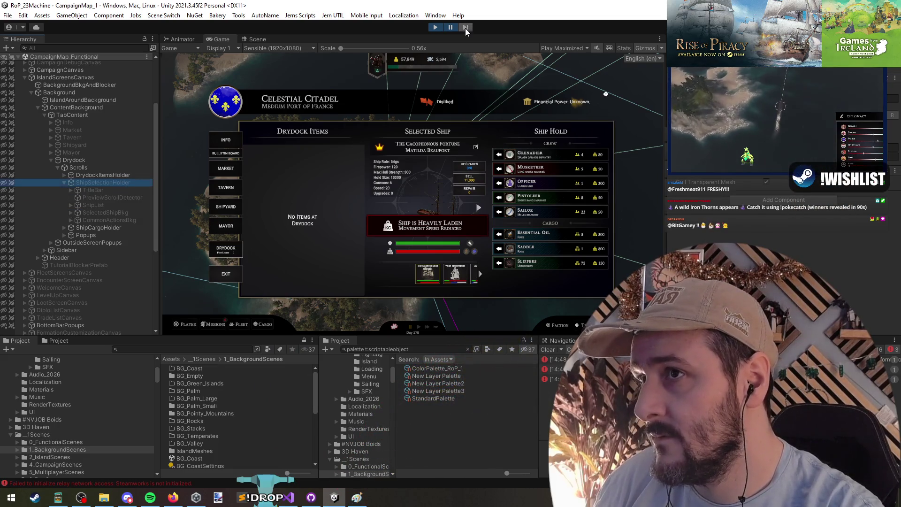
left_click(466, 28)
key("alt+shift+a")
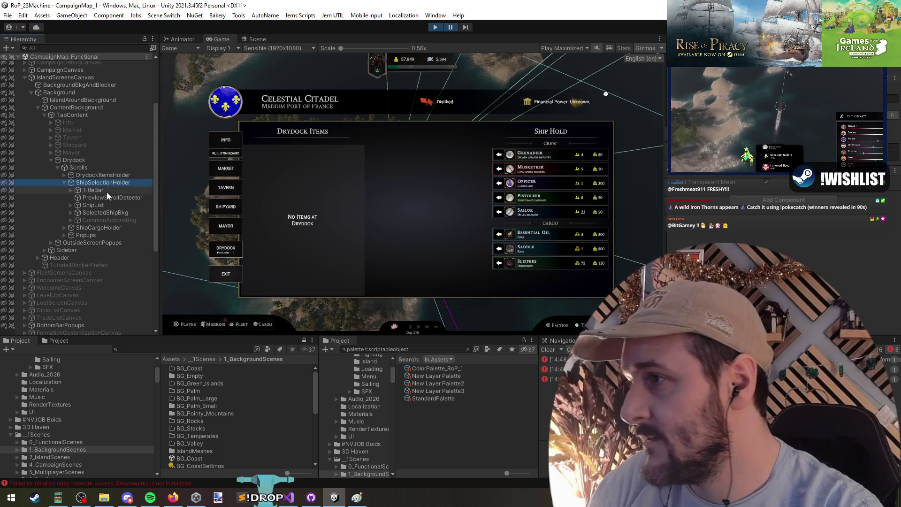
- Expand SelectedShipBkg > PreviewSection and inspect OverweightDisplay and UnderCrewedDisplay
left_click(105, 210)
key("Right")
key("Down")
key("Down")
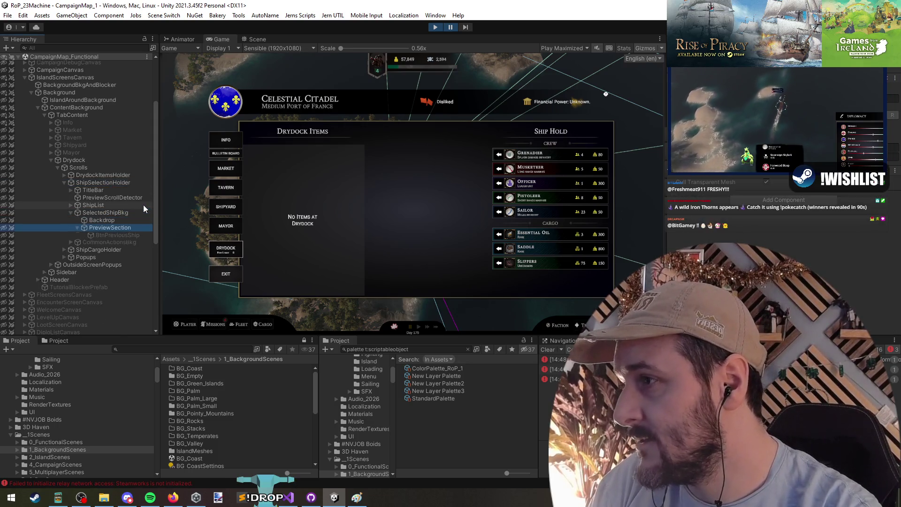
key("Right")
left_click(127, 294)
key("Right")
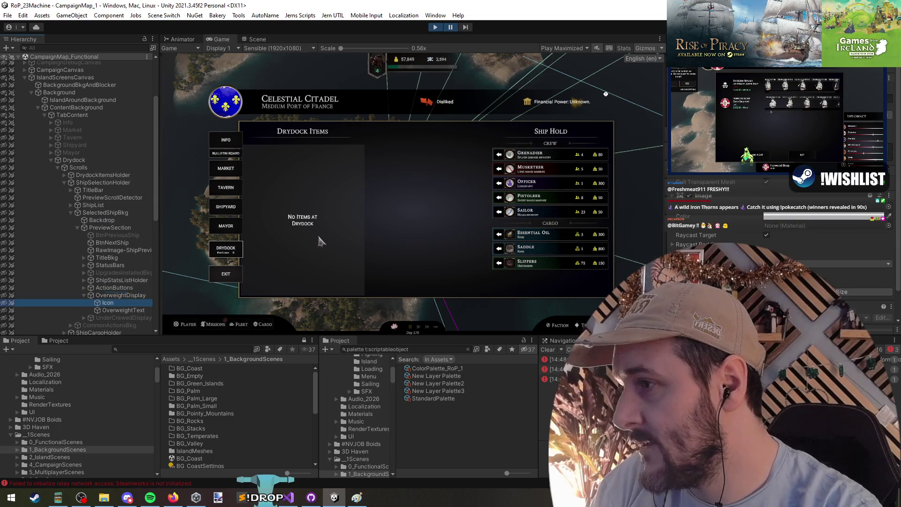
key("Left")
key("Down")
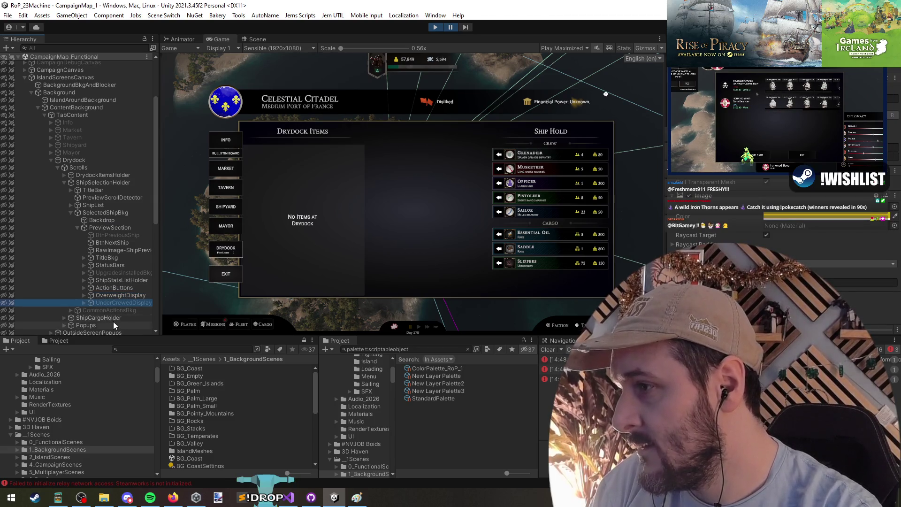
- Expand ShipStatsListHolder > StatusBars > Bars and step the paused game to redraw the ship panel
left_click(122, 280)
left_click(122, 265)
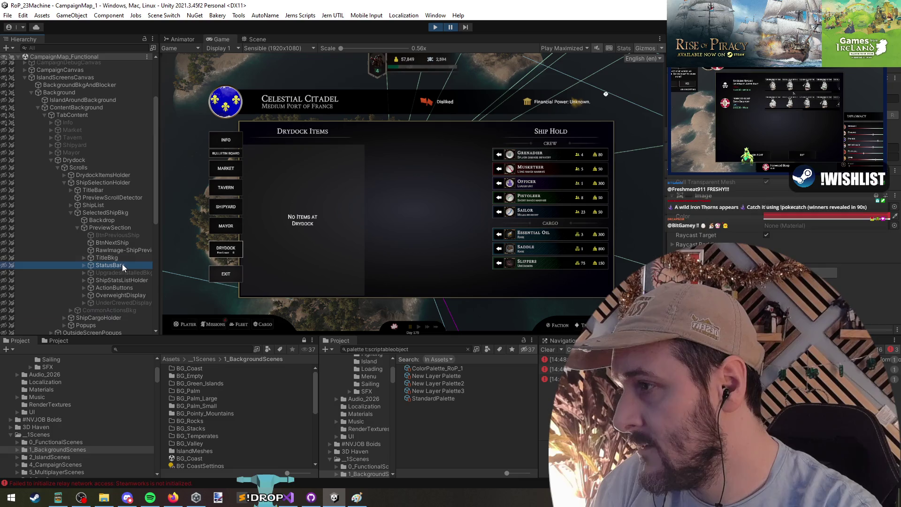
key("Right")
key("Down")
key("Right")
key("Up")
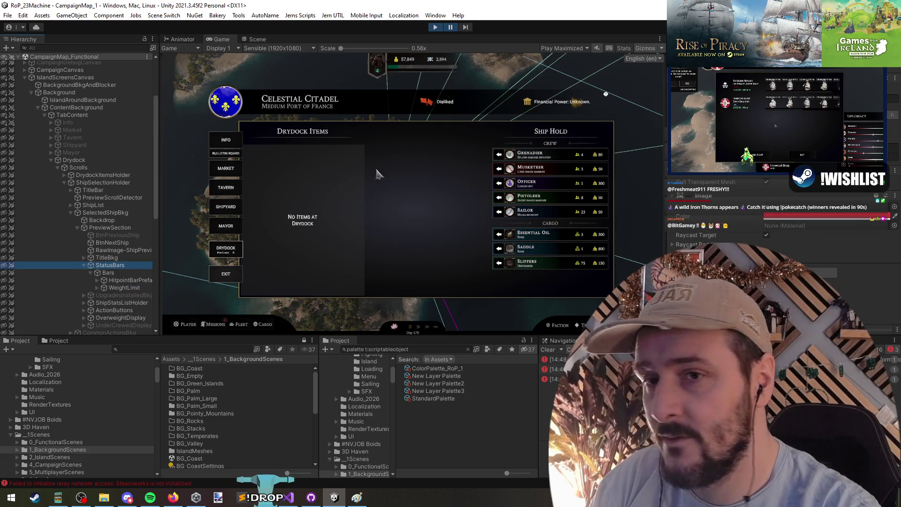
left_click(450, 30)
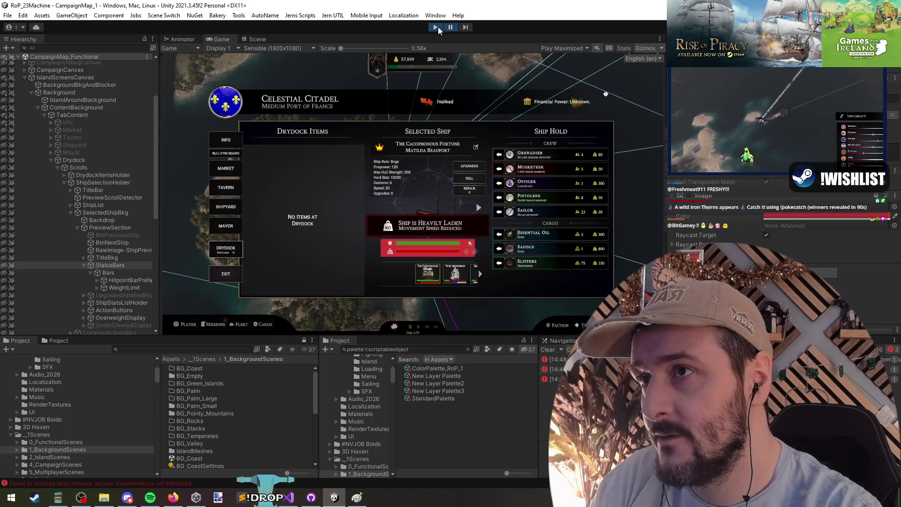
- Expand HitpointBarPrefab and WeightLimit, browse their children, and widen the Hierarchy panel
left_click(97, 280)
left_click(121, 288)
left_click(97, 318)
scroll(117, 238, "down", 6)
key("Left")
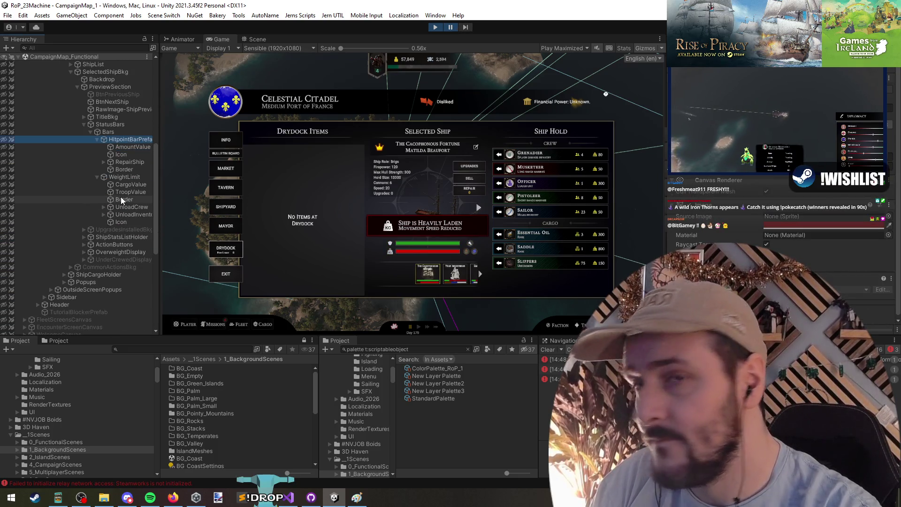
left_click(127, 177)
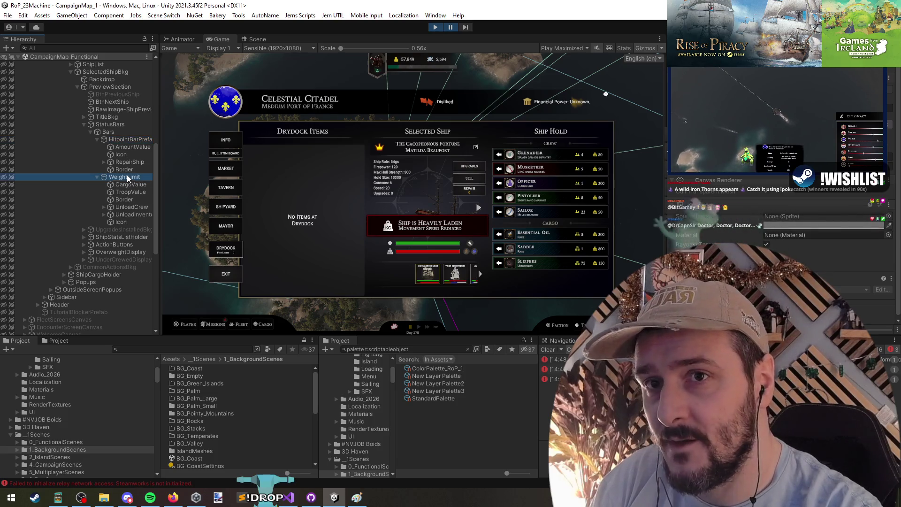
left_click(129, 160)
left_click(131, 139)
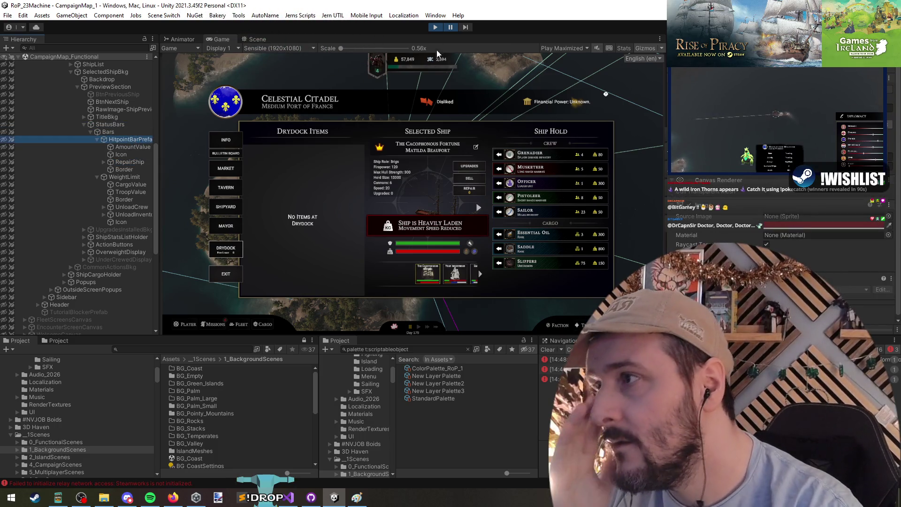
left_click(123, 177)
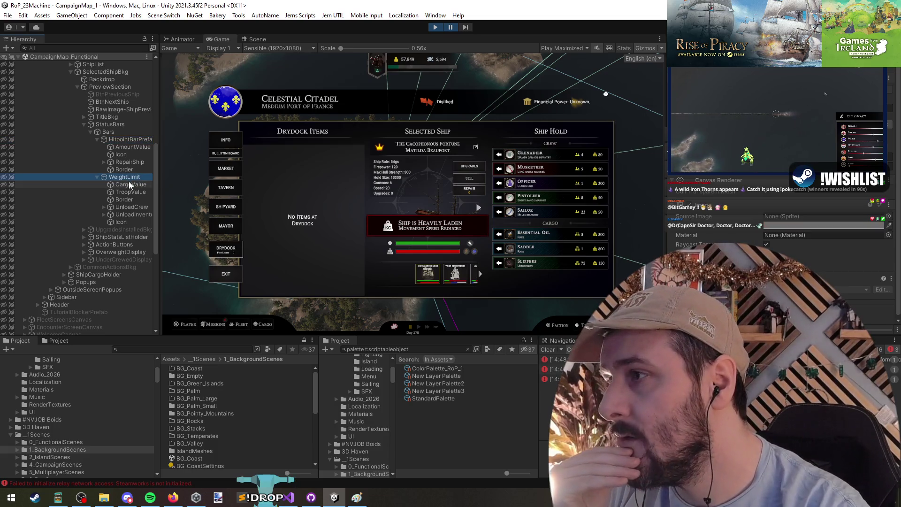
left_click(130, 140)
left_click_drag(158, 152, 176, 153)
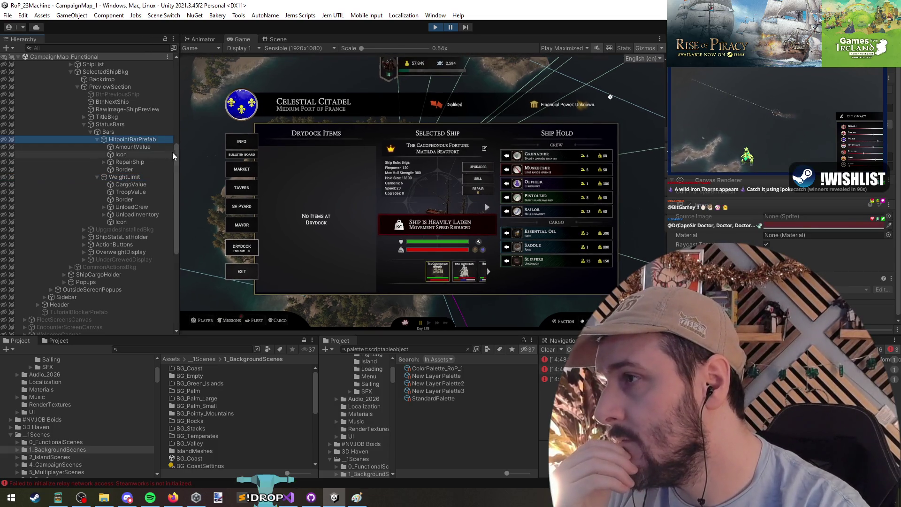
- Compare CargoValue and TroopValue under WeightLimit, ending with TroopValue in the Inspector
left_click(131, 185)
left_click(140, 190)
left_click(140, 186)
left_click(141, 191)
left_click(142, 184)
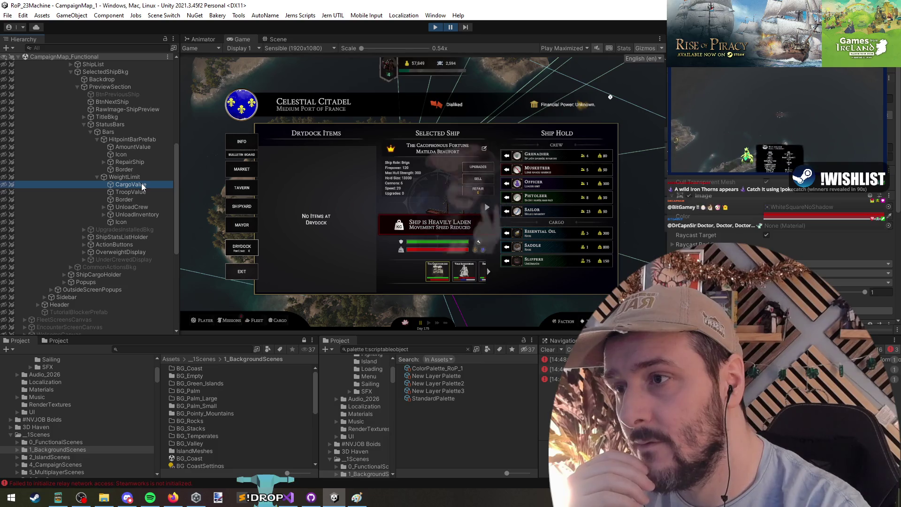
left_click(142, 192)
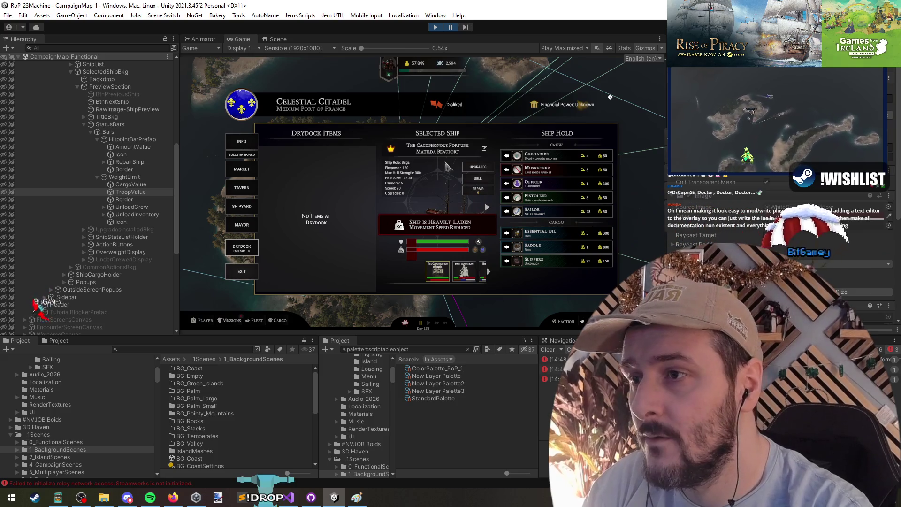
- Maximize the Game view and unload sailors, grenadiers, musketeers and other crew to the drydock
key("shift+space")
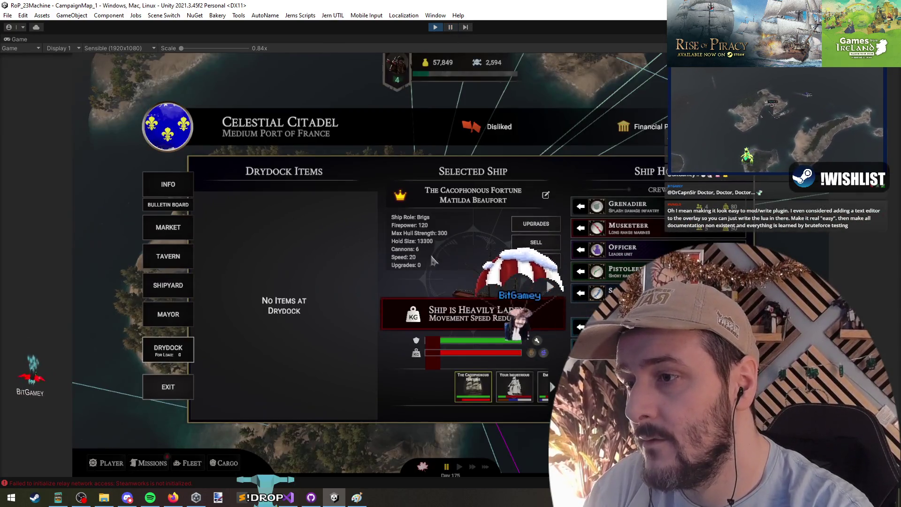
left_click(575, 294)
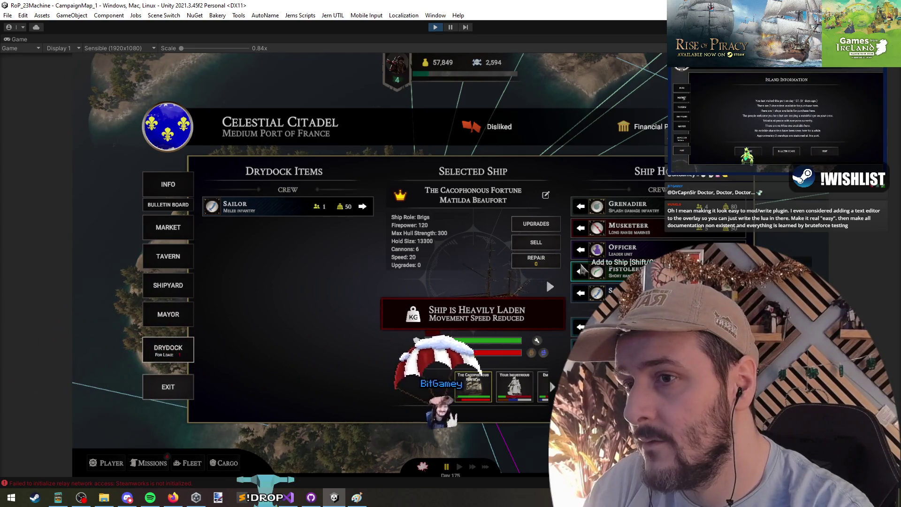
left_click(582, 271)
left_click(582, 250)
left_click(585, 228)
left_click(580, 228)
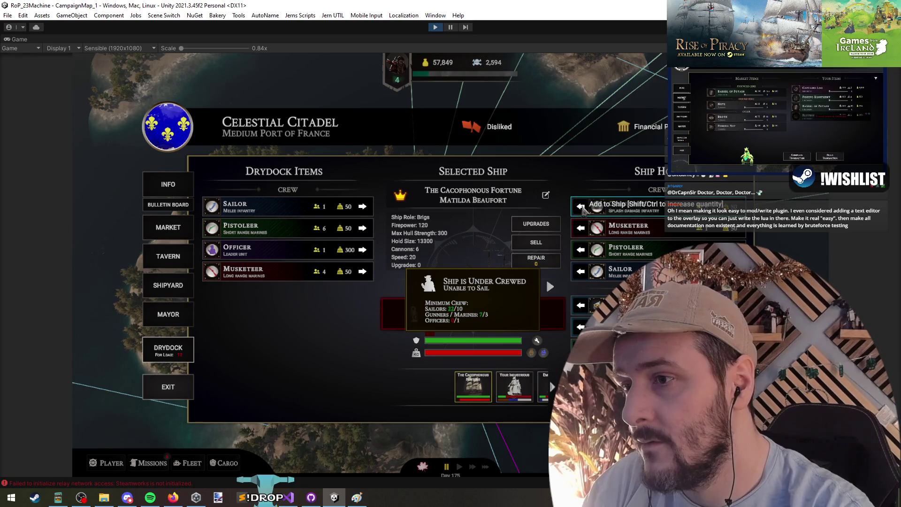
left_click(580, 207)
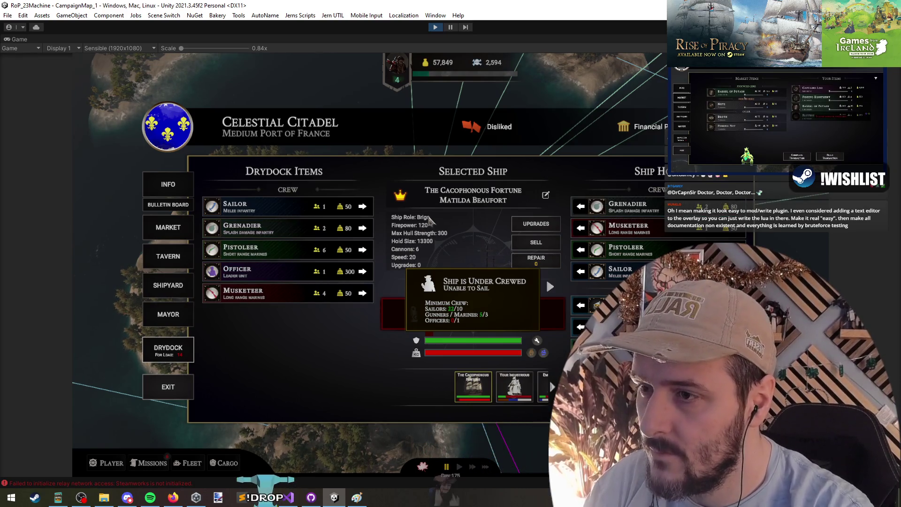
- Unload the Essential Oil, Saddle and Slippers cargo and the remaining crew
left_click(581, 306)
left_click(580, 306)
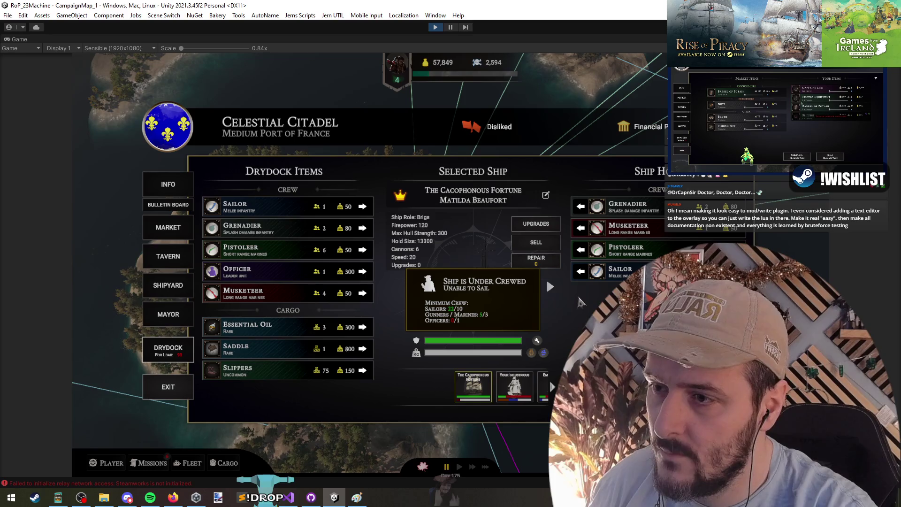
left_click(580, 227)
left_click(581, 228)
left_click(581, 228)
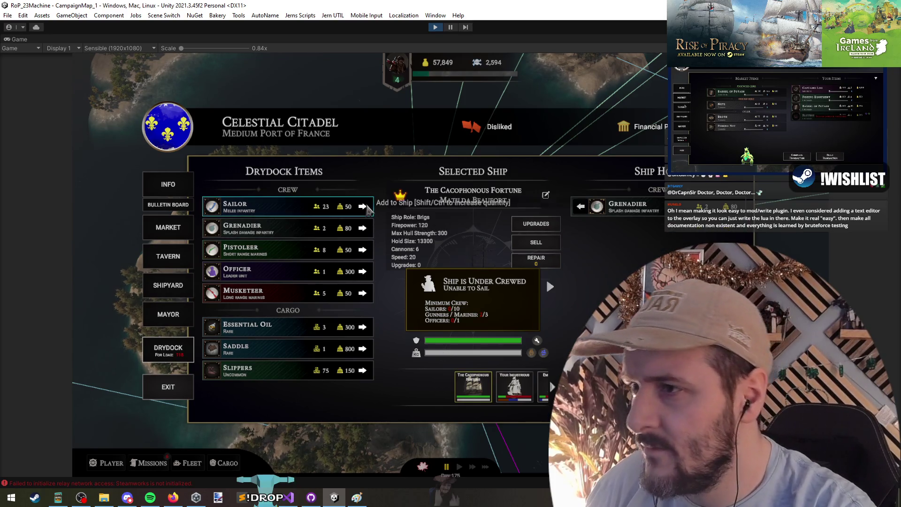
- Load everything from the drydock back aboard and stop the running game
left_click(363, 206)
left_click(363, 206)
left_click(362, 207)
left_click(363, 207)
left_click(362, 207)
left_click(362, 206)
left_click(363, 206)
left_click(362, 207)
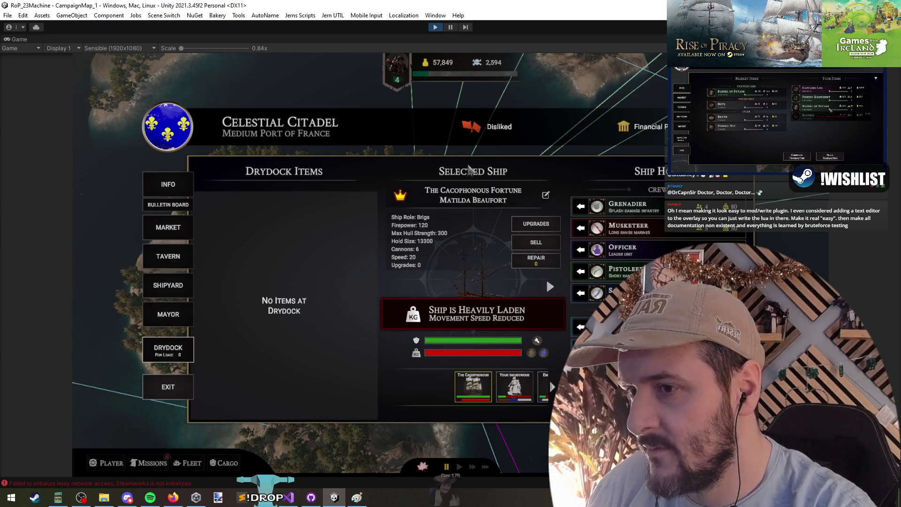
key("ctrl+p")
- Copy the crewRectTransform expression from line 309 over line 314's height source
left_click(310, 498)
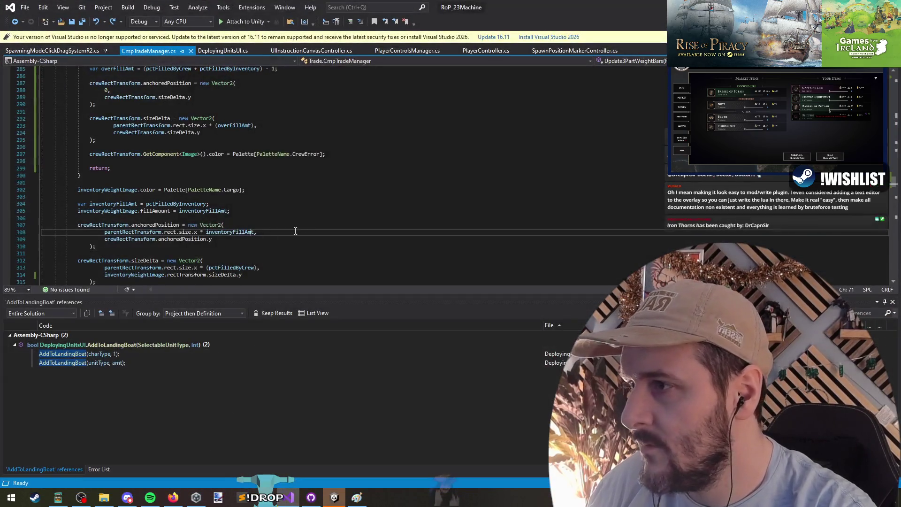
scroll(205, 218, "down", 3)
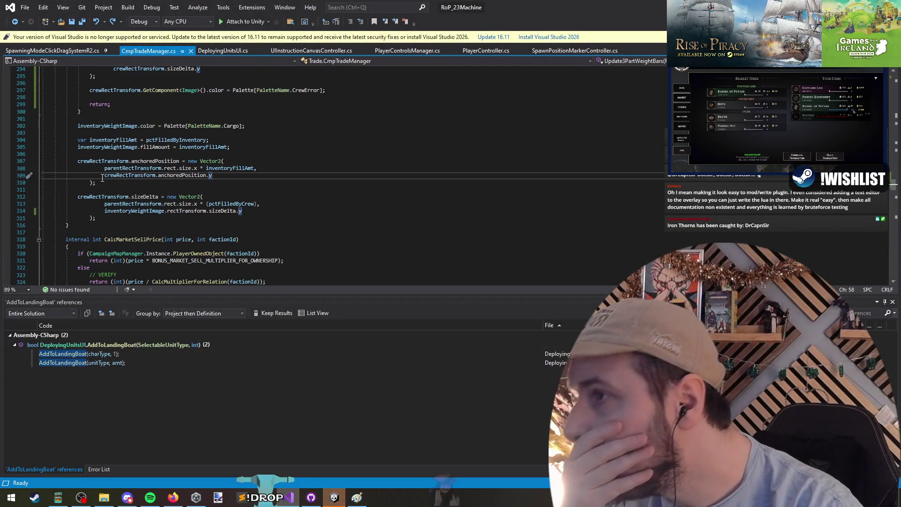
left_click_drag(102, 178, 210, 178)
left_click_drag(105, 212, 169, 213)
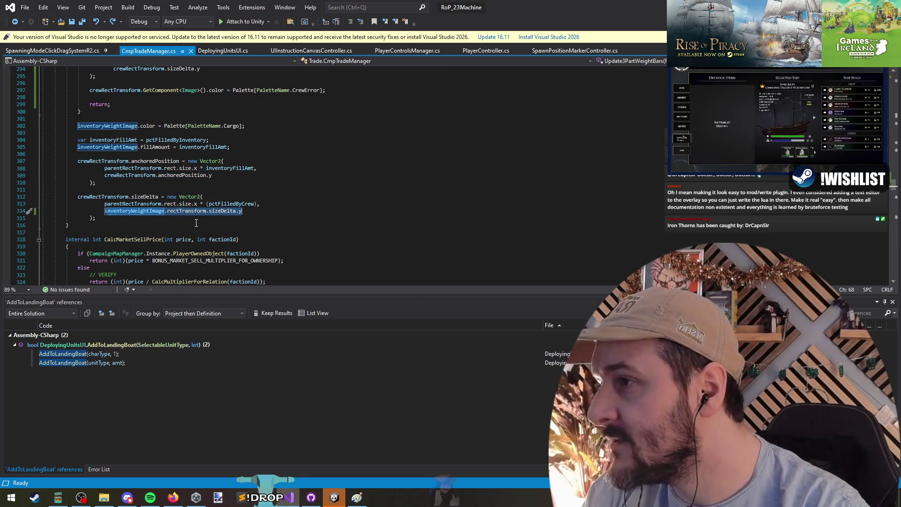
left_click(151, 179)
key("Down")
key("Down")
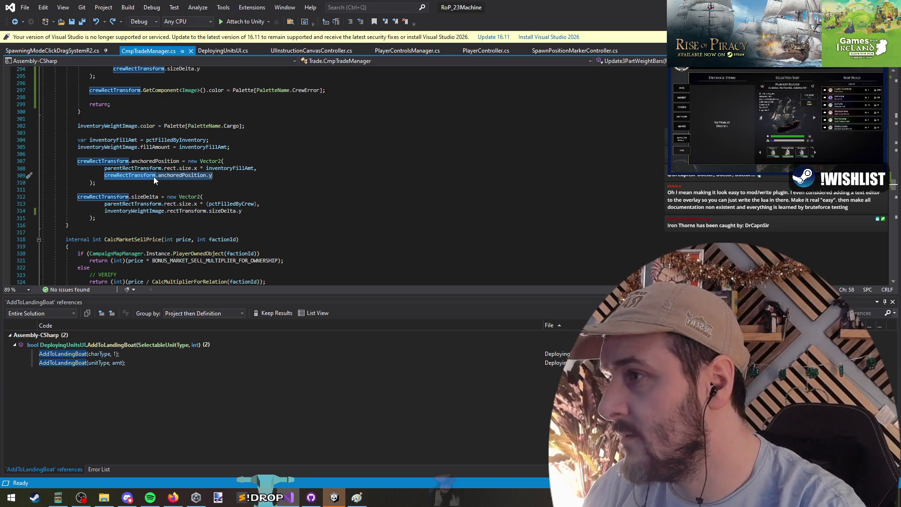
key("Down")
key("Down")
key("Down")
key("End")
key("shift+Home")
type("crewRectTransform.anchoredPosition.y")
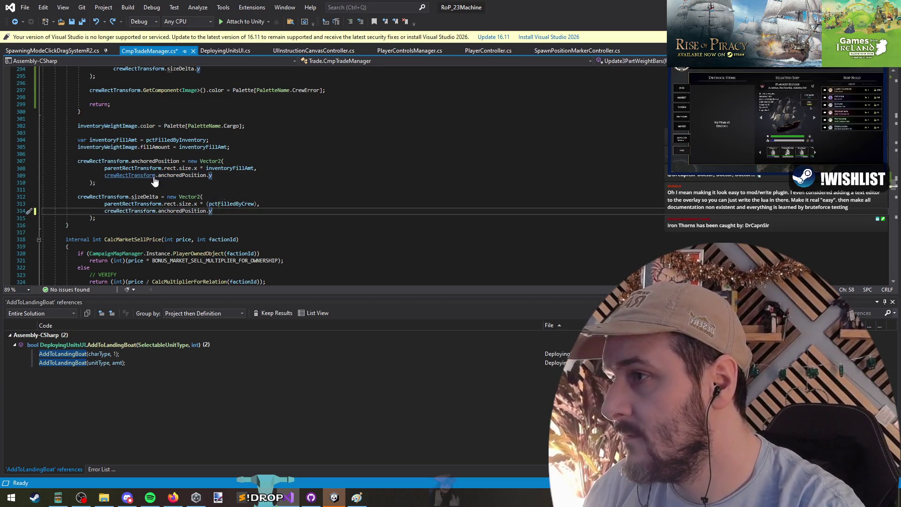
- Replace anchoredPosition with sizeDelta so line 314 reads crewRectTransform.sizeDelta.y
key("ctrl+Left")
key("ctrl+Left")
key("ctrl+shift+Left")
type("sized")
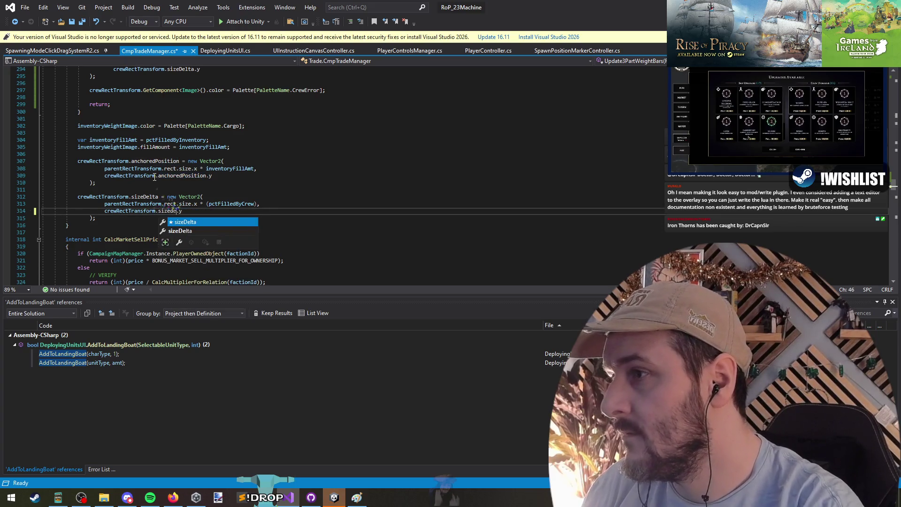
key("Tab")
key("Down")
- Clear the stray selection, save CmpTradeManager.cs and return to Unity to recompile
scroll(195, 169, "up", 3)
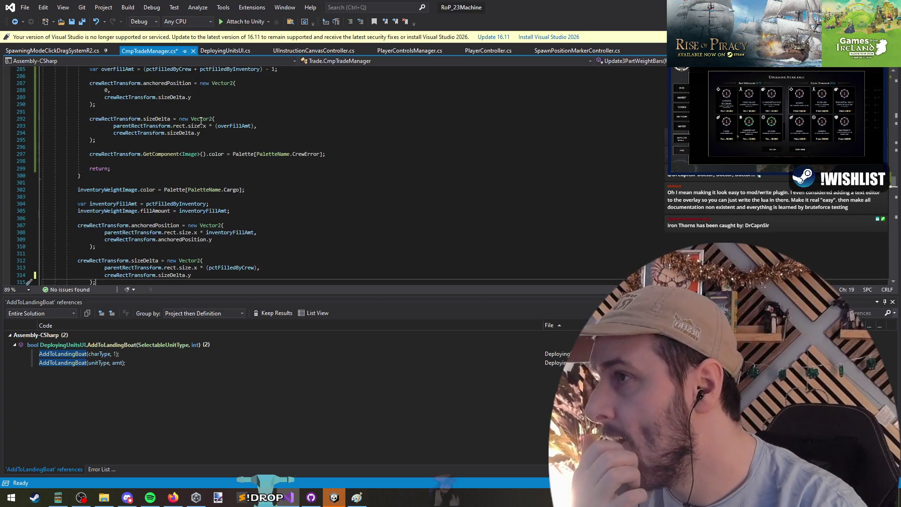
scroll(210, 175, "down", 1)
left_click_drag(194, 253, 86, 261)
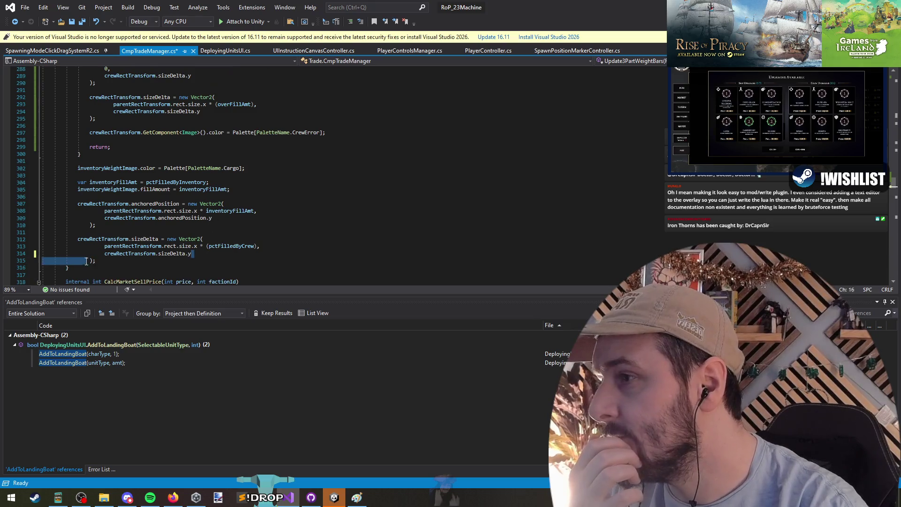
left_click(110, 258)
scroll(172, 173, "up", 5)
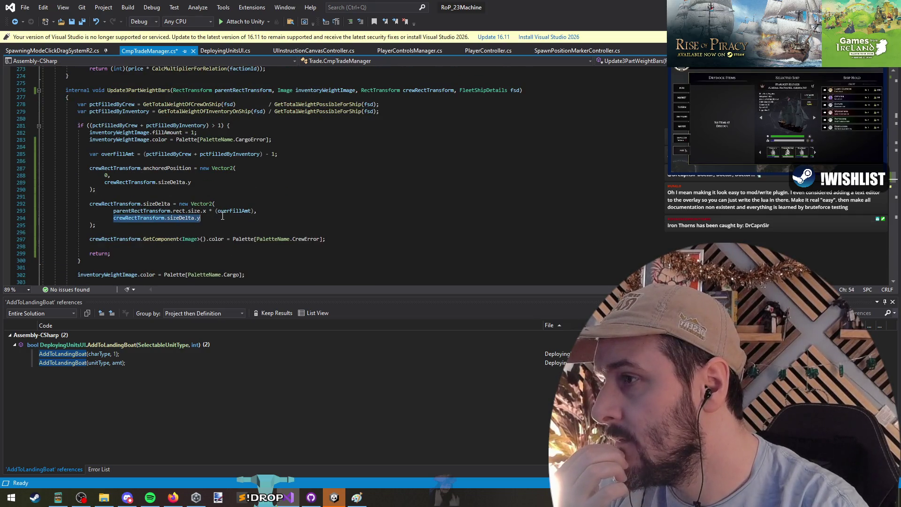
left_click(191, 182)
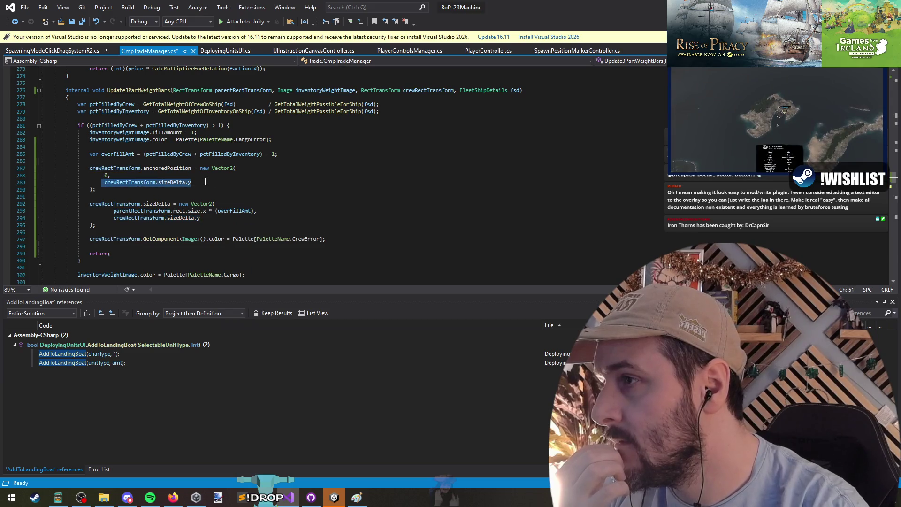
key("ctrl+s")
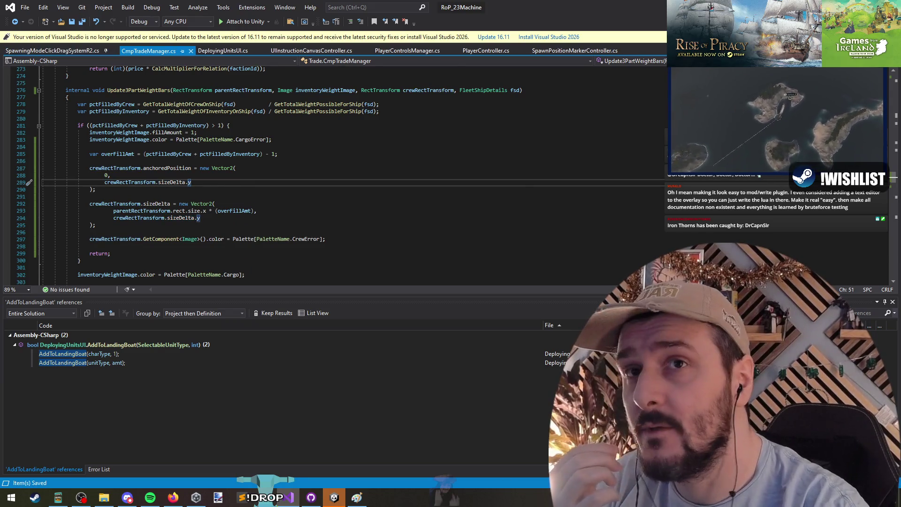
key("alt+Tab")
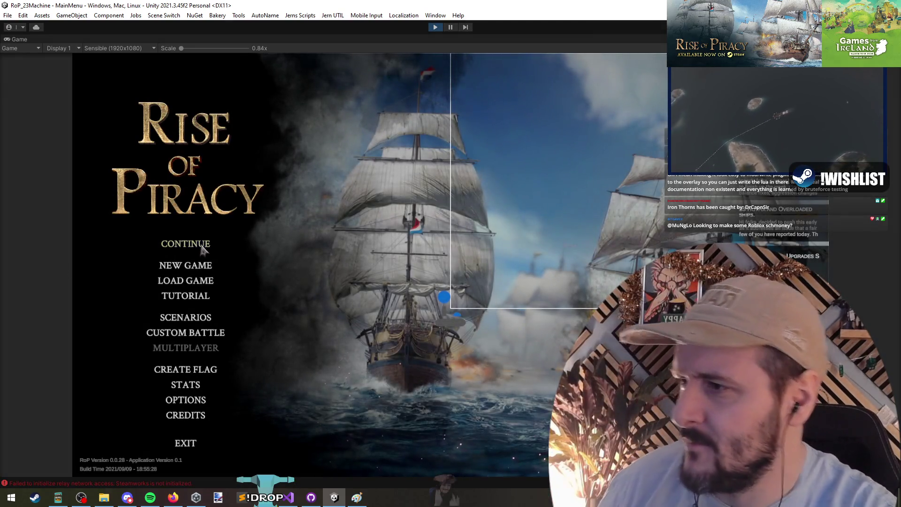
- Continue the saved game and open the Celestial Citadel drydock
left_click(212, 245)
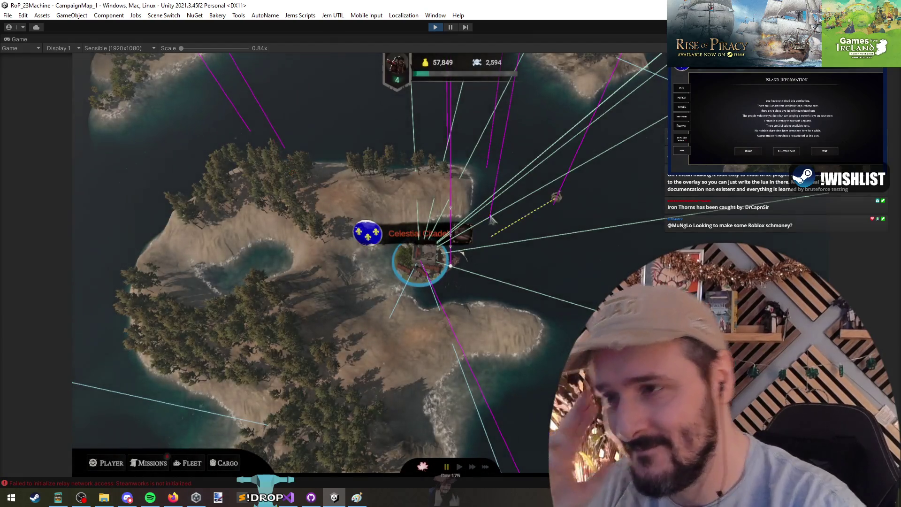
left_click(417, 253)
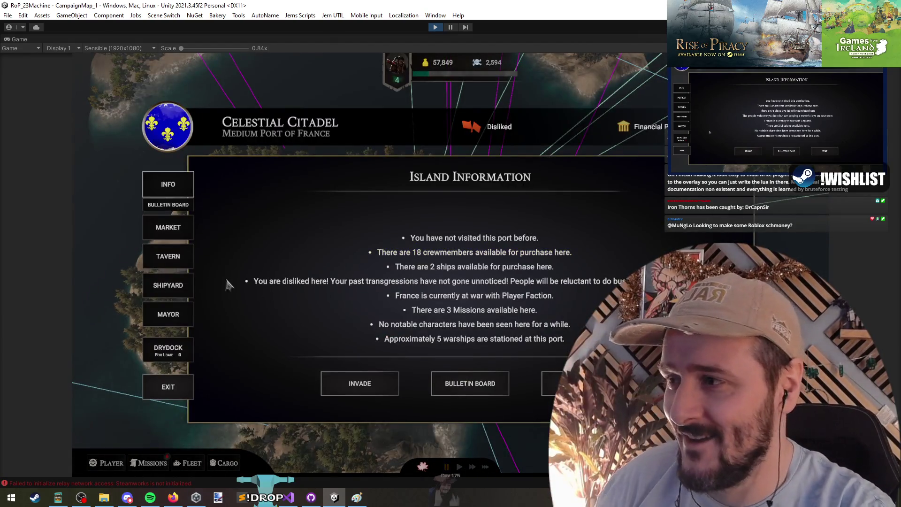
left_click(167, 349)
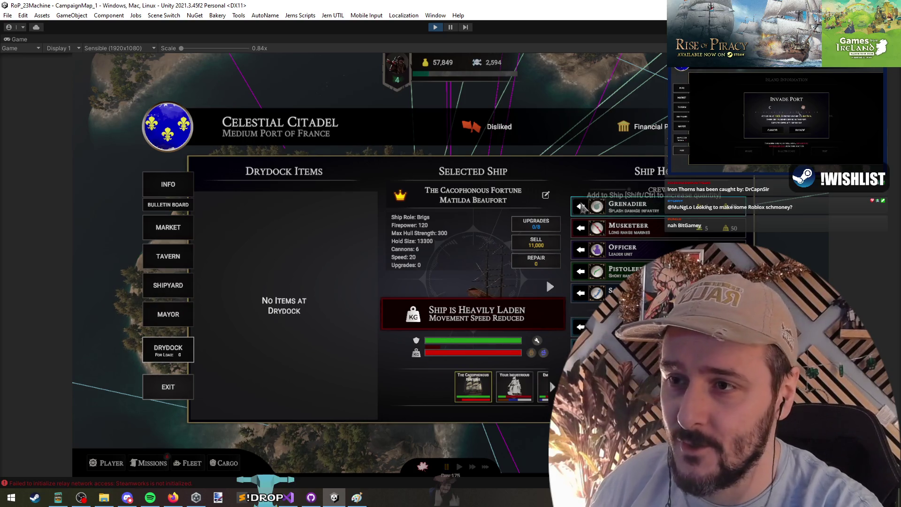
- Unload crew and cargo, then reload grenadiers, musketeers and a pistoleer, leaving sailors and cargo ashore
left_click(581, 206)
left_click(581, 206)
left_click(581, 206)
left_click(581, 206)
left_click(580, 207)
left_click(580, 206)
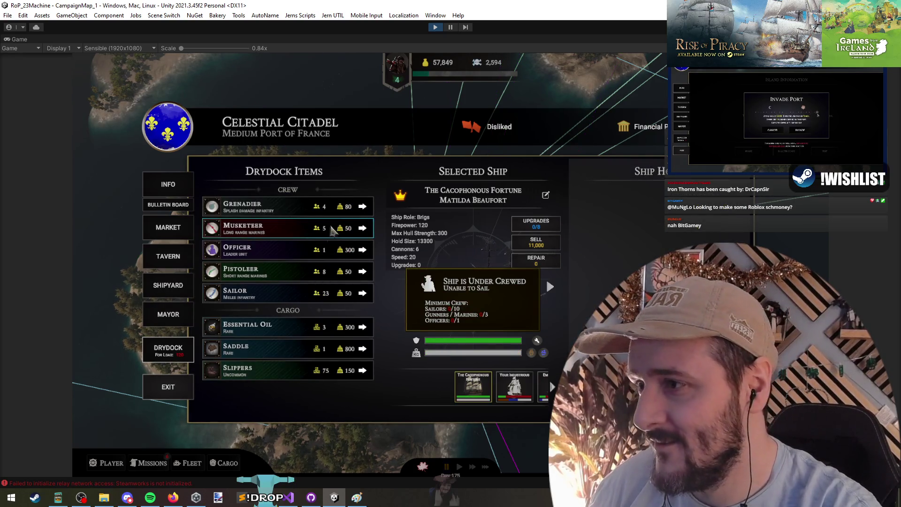
left_click(363, 207)
left_click(363, 206)
left_click(363, 207)
left_click(363, 207)
left_click(363, 207)
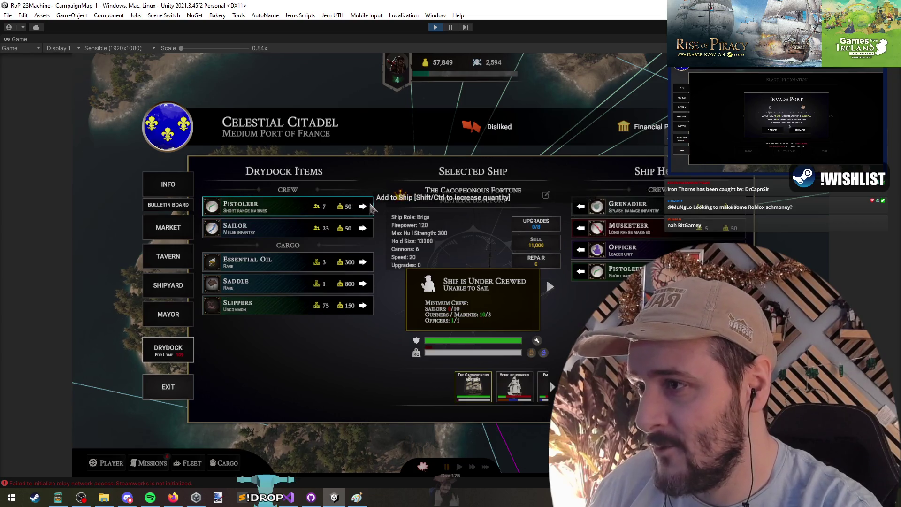
left_click(363, 207)
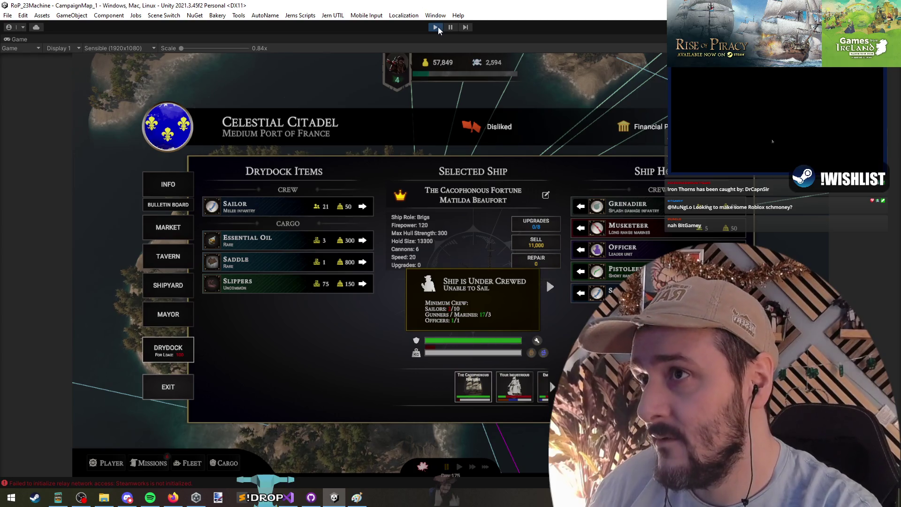
- Review the overflow and crew bar sizing code from line 289 to the crew block's end
key("alt+Tab")
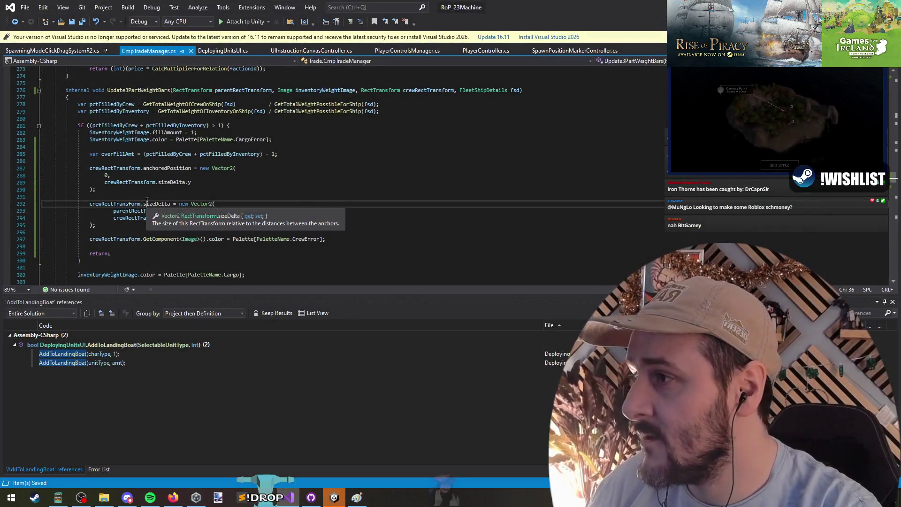
left_click(155, 183)
left_click(167, 168)
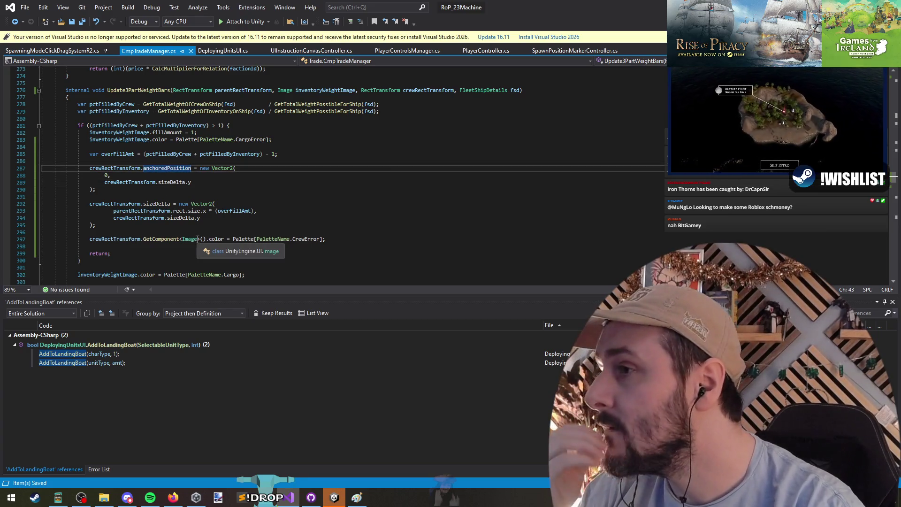
mouse_move(175, 219)
left_mouse_down()
mouse_move(89, 204)
mouse_move(161, 238)
mouse_move(41, 232)
left_mouse_up()
left_click(122, 161)
scroll(124, 273, "down", 6)
left_click(161, 239)
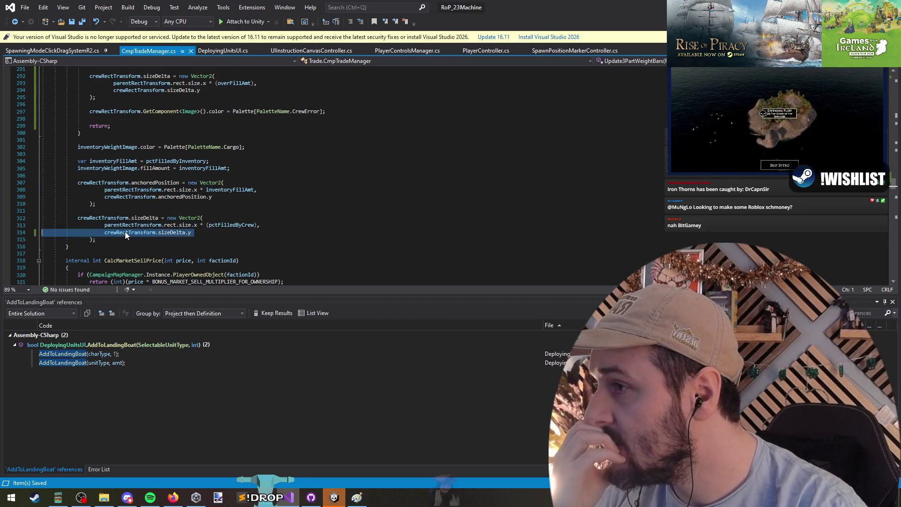
- Copy line 309's crew bar position expression and paste it over line 289's height expression
triple_click(136, 197)
left_click(224, 197)
mouse_move(223, 196)
left_mouse_down()
mouse_move(71, 197)
mouse_move(255, 195)
left_mouse_up()
key("ctrl+c")
scroll(259, 202, "up", 2)
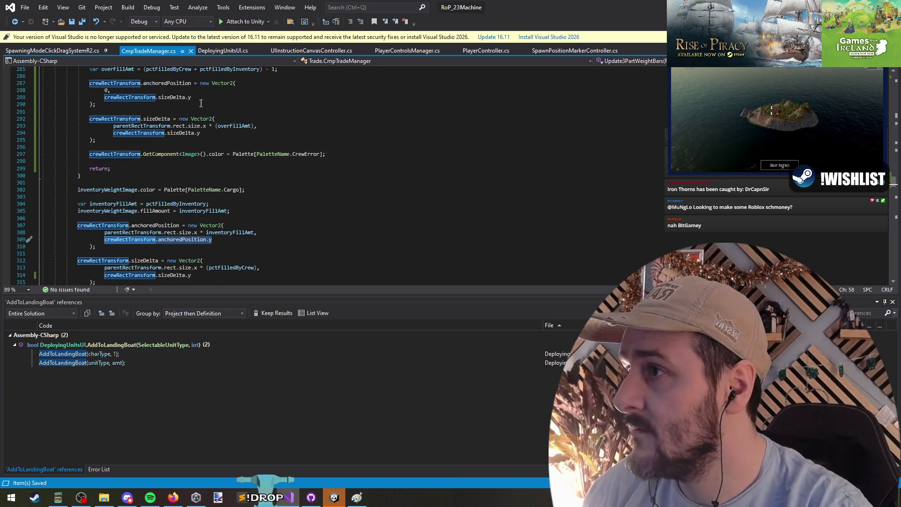
left_click_drag(41, 97, 89, 104)
key("ctrl+v")
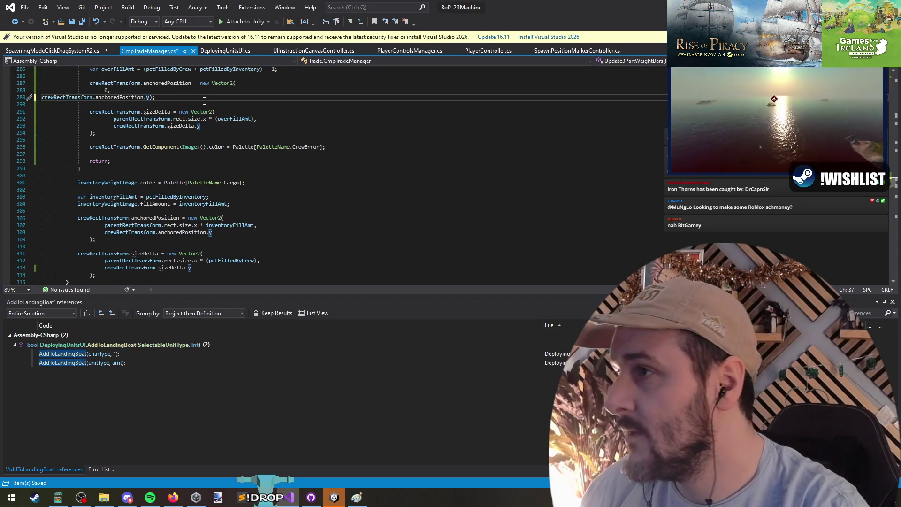
- Undo to restore the y argument and closing bracket as two lines, then indent both
key("ctrl+z")
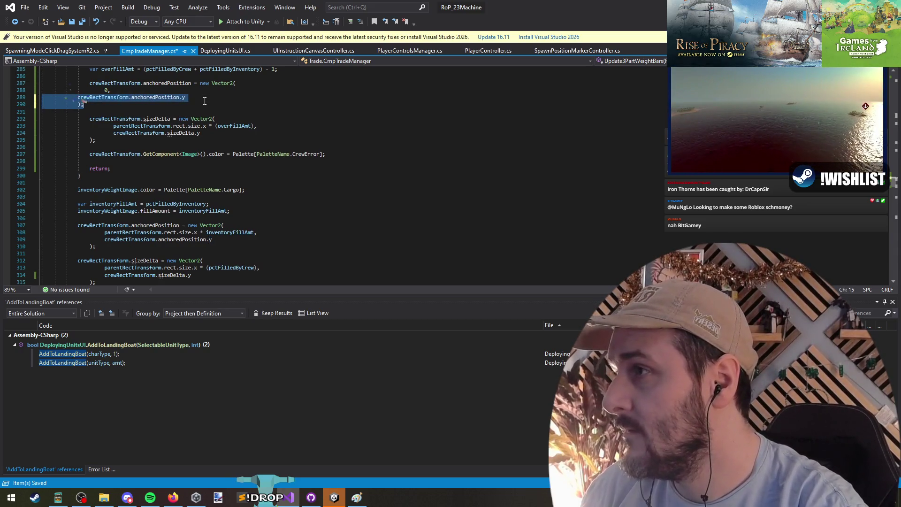
key("Tab")
key("Up")
key("Down")
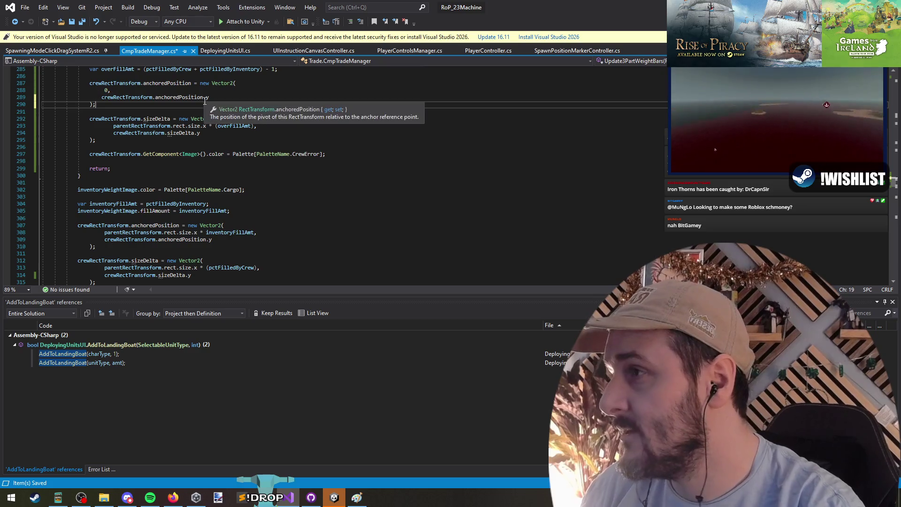
scroll(154, 264, "down", 1)
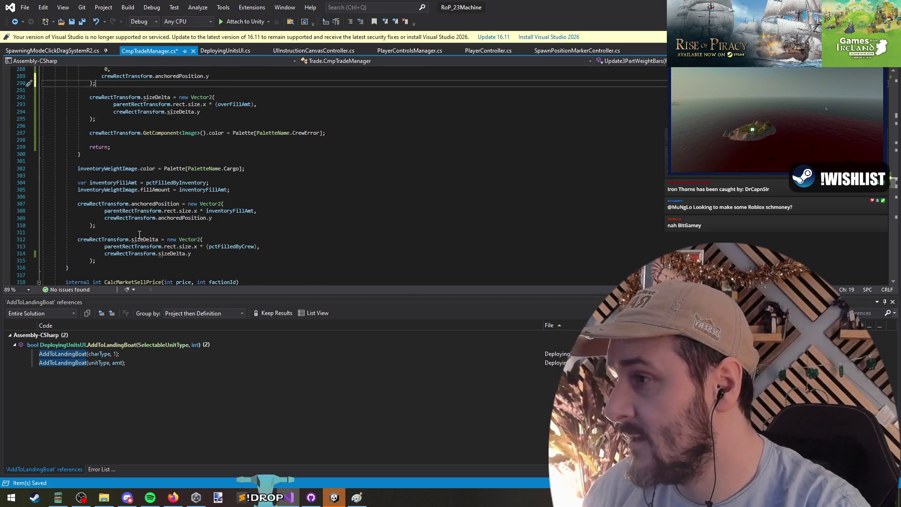
scroll(164, 179, "up", 1)
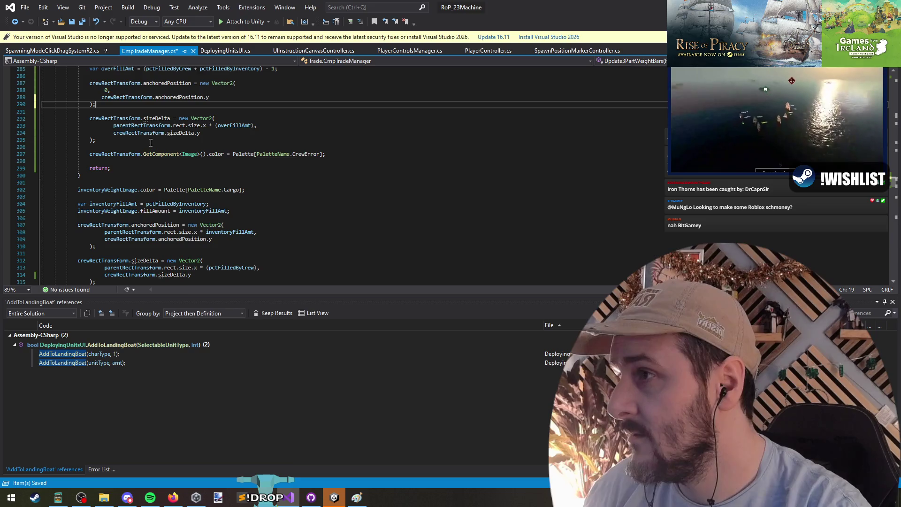
- Look over the crew error colour and cargo colour lines
triple_click(179, 154)
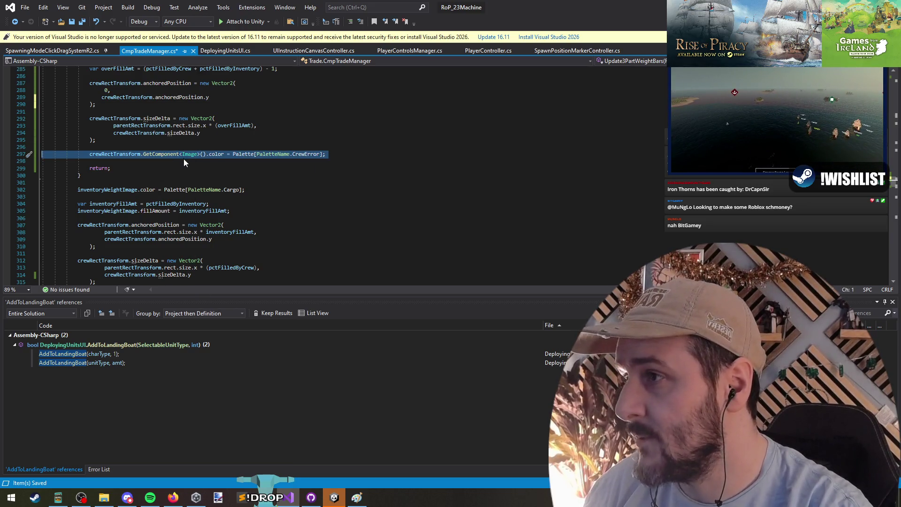
scroll(326, 178, "up", 5)
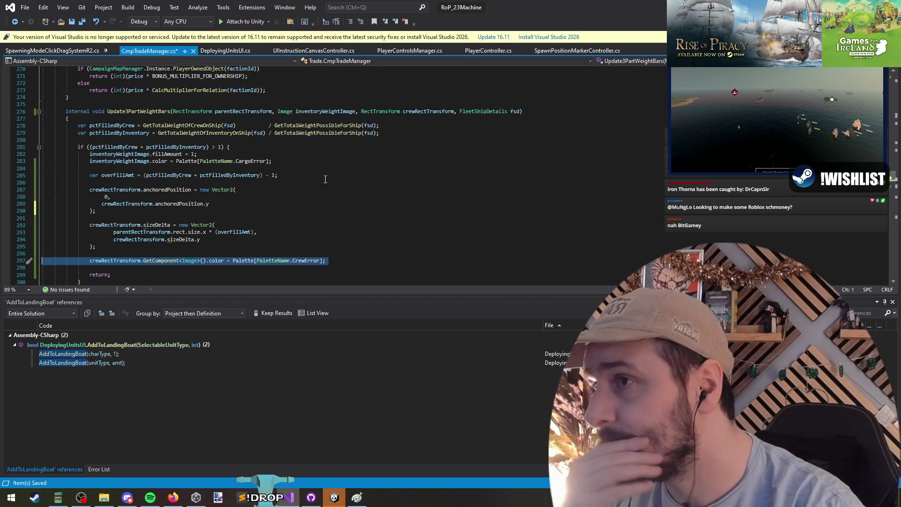
scroll(254, 229, "down", 6)
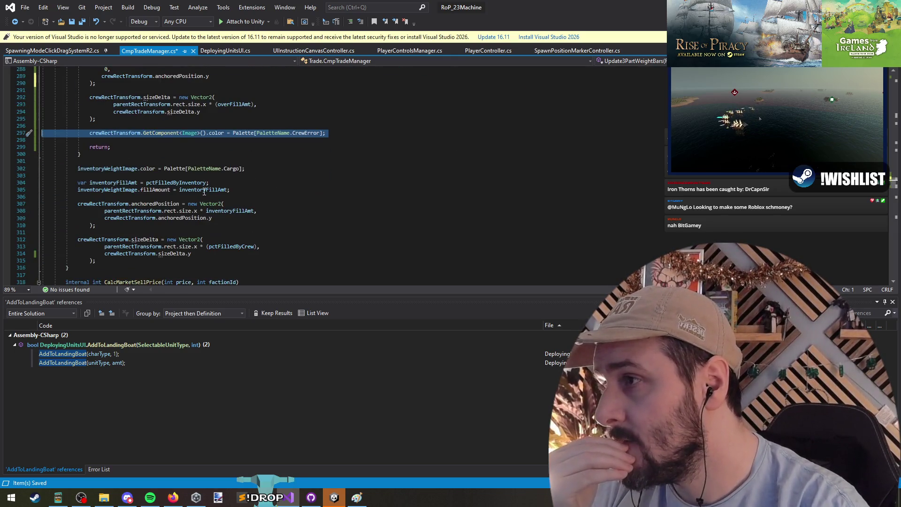
scroll(205, 192, "up", 1)
left_click(121, 191)
triple_click(121, 190)
key("ctrl+z")
scroll(143, 180, "up", 3)
- Highlight every use of crewRectTransform and inventoryWeightImage, ending in the method's parameter list
left_click(141, 218)
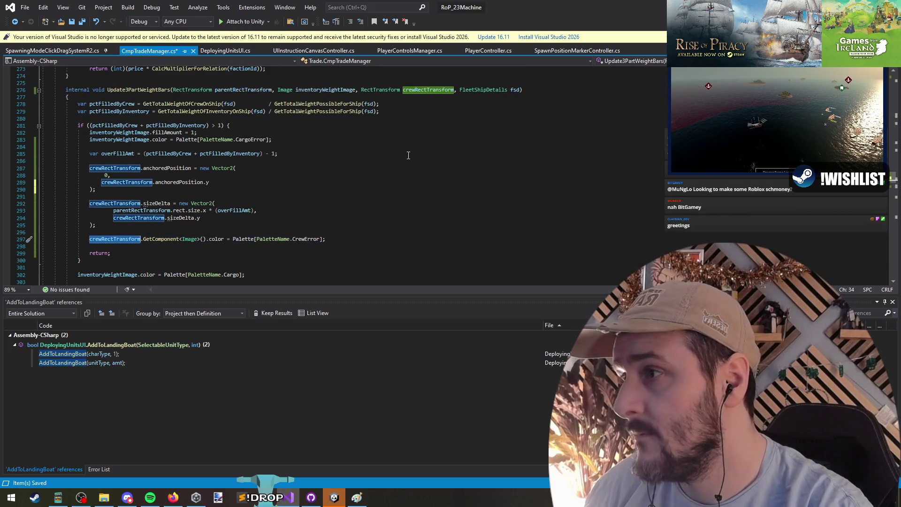
scroll(405, 169, "down", 4)
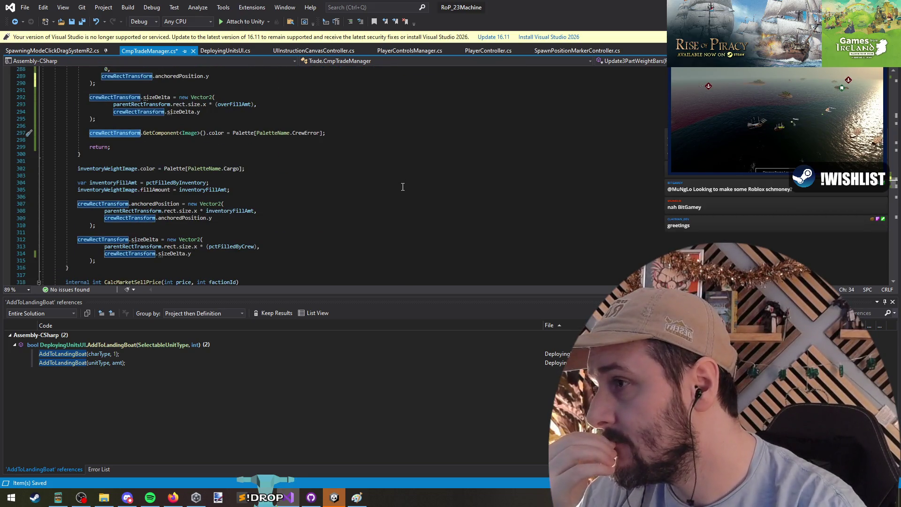
scroll(403, 186, "up", 5)
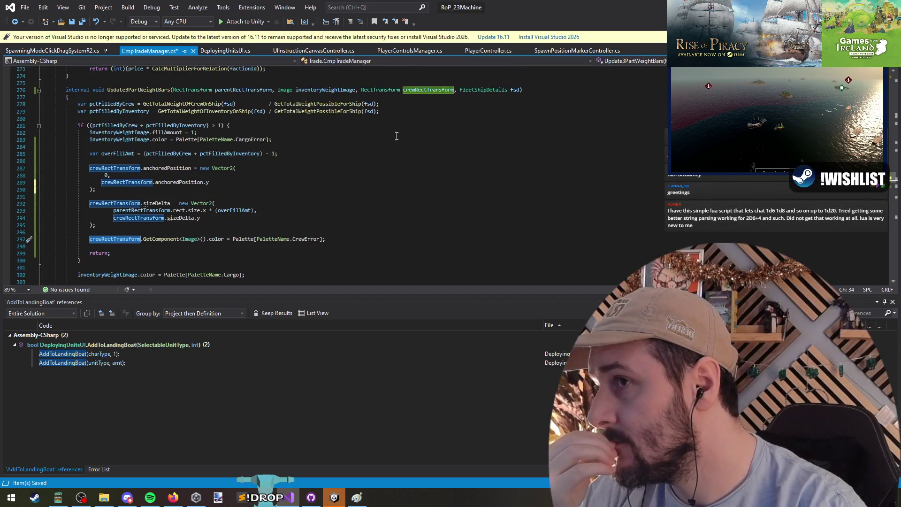
left_click(318, 90)
scroll(359, 165, "down", 4)
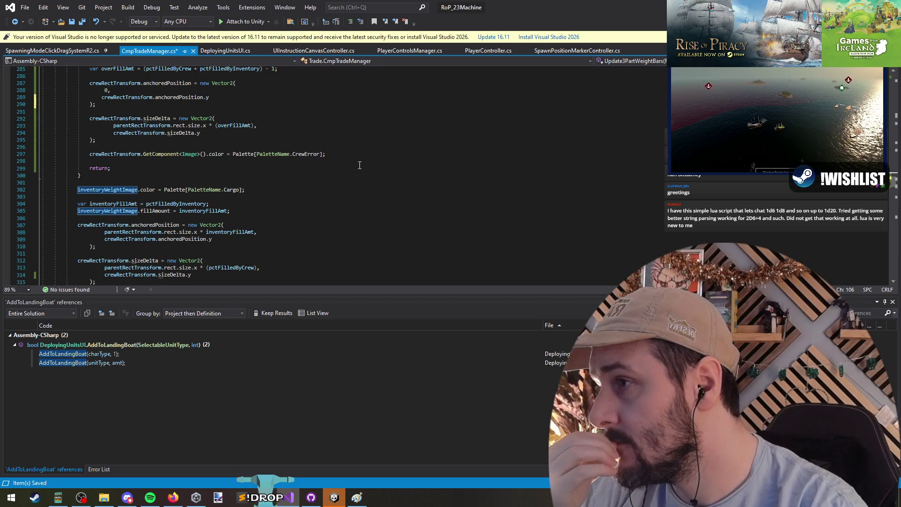
scroll(360, 165, "down", 1)
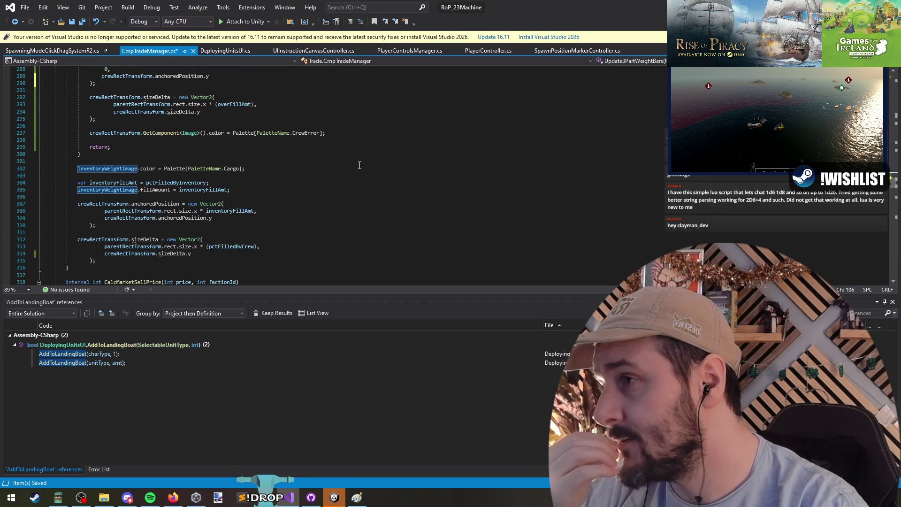
scroll(359, 165, "up", 5)
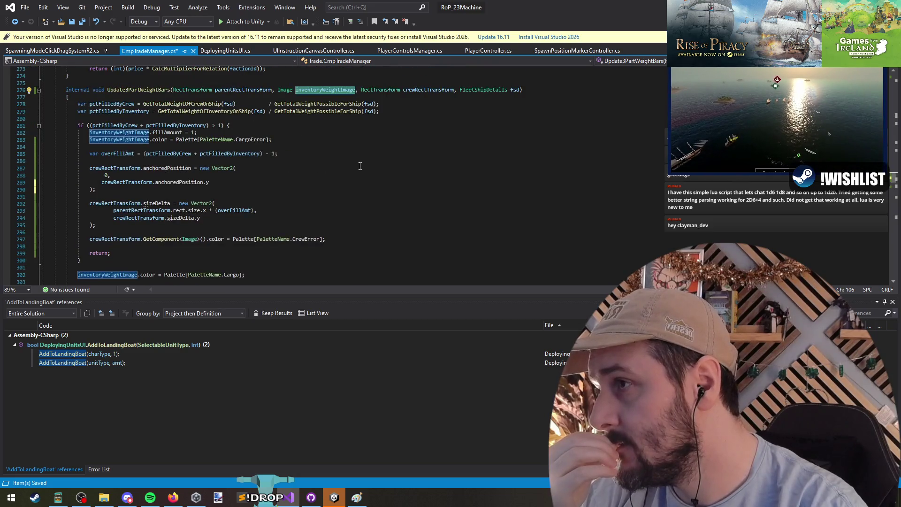
left_click(418, 90)
scroll(403, 183, "down", 7)
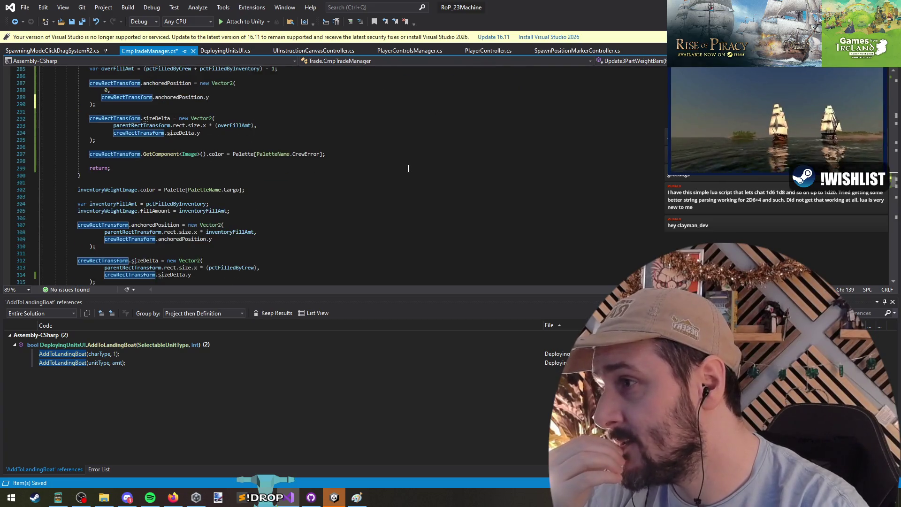
scroll(403, 183, "up", 7)
left_click(365, 89)
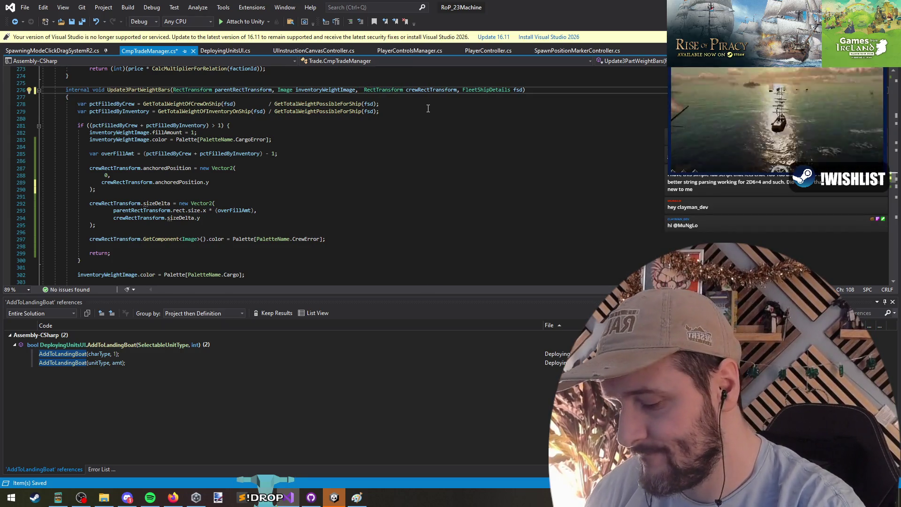
- Duplicate the Image parameter as crewWeightImage in Update3PartWeightBars and save
key("Left")
key("Left")
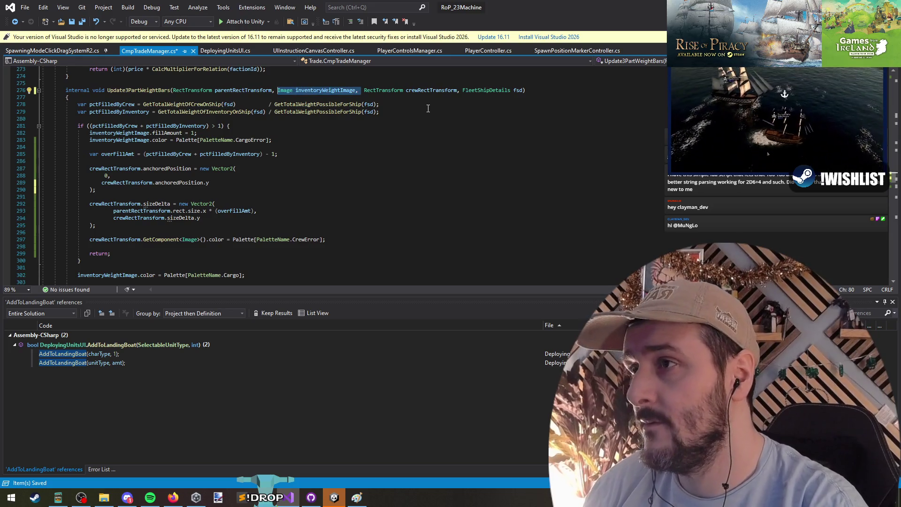
key("Right")
key("ctrl+Left")
key("Delete")
key("Delete")
key("Delete")
key("Delete")
type("crew")
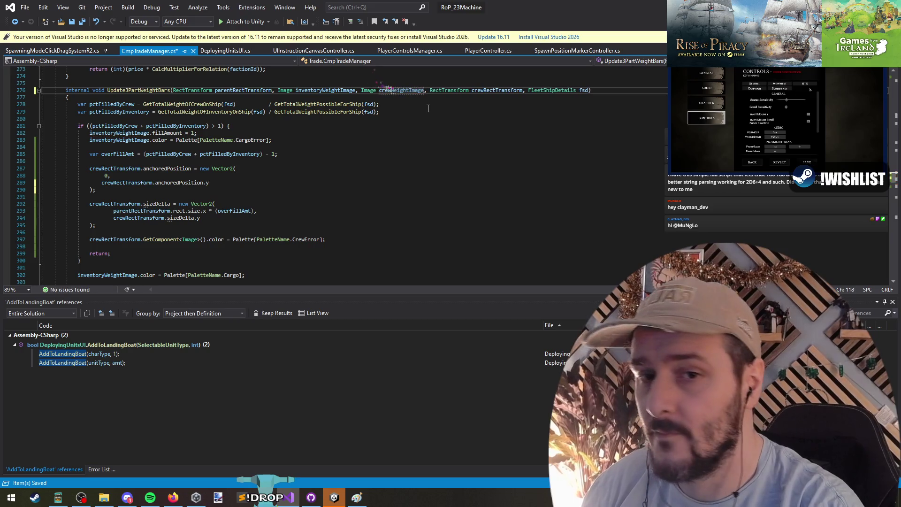
key("Down")
key("ctrl+s")
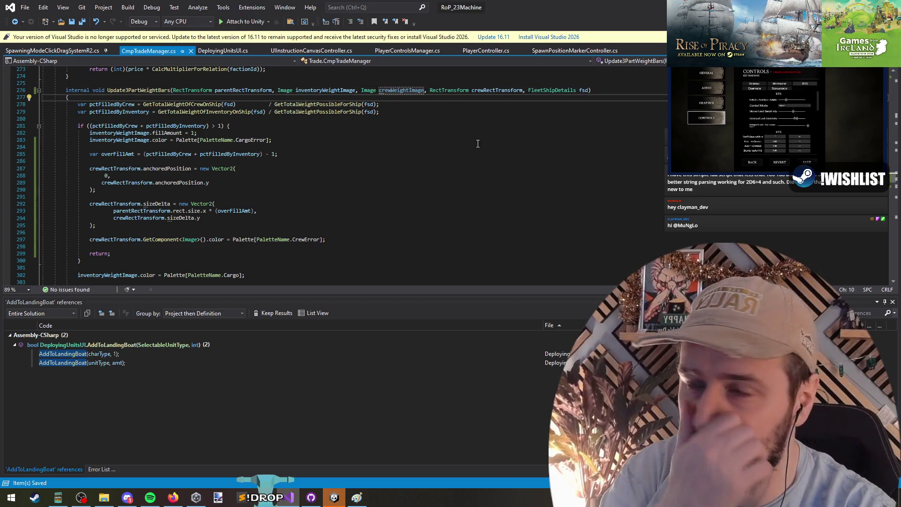
- Start a new crewWeightImage.color line after the cargo colour line
double_click(399, 92)
key("ctrl+c")
scroll(226, 194, "down", 3)
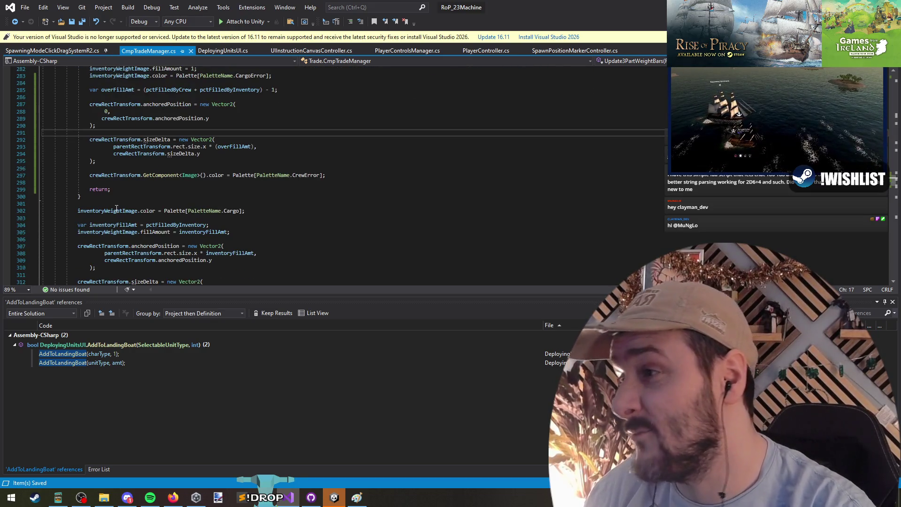
left_click(132, 218)
key("ctrl+v")
type(".color")
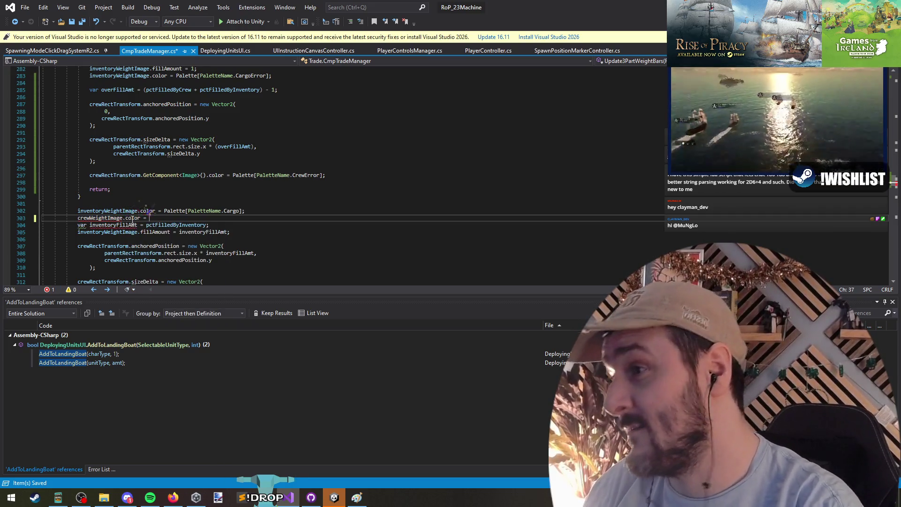
key("Return")
- Copy the cargo bar's Palette lookup onto the crewWeightImage.color line
key("Up")
key("Up")
key("End")
key("Left")
key("ctrl+shift+Left")
key("ctrl+shift+Left")
key("ctrl+shift+Left")
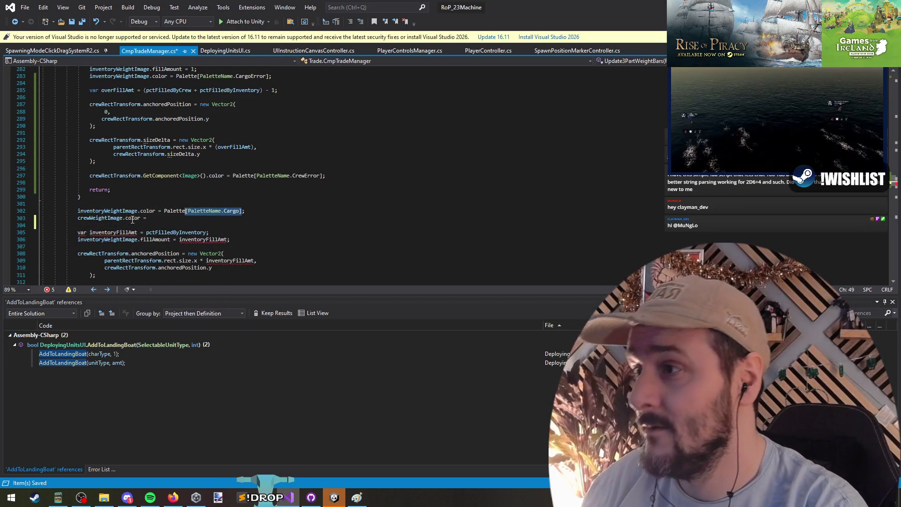
key("ctrl+c")
key("Down")
key("ctrl+v")
- Change the lookup to Palette[PaletteName.Crew]; and save the file
key("ctrl+shift+Left")
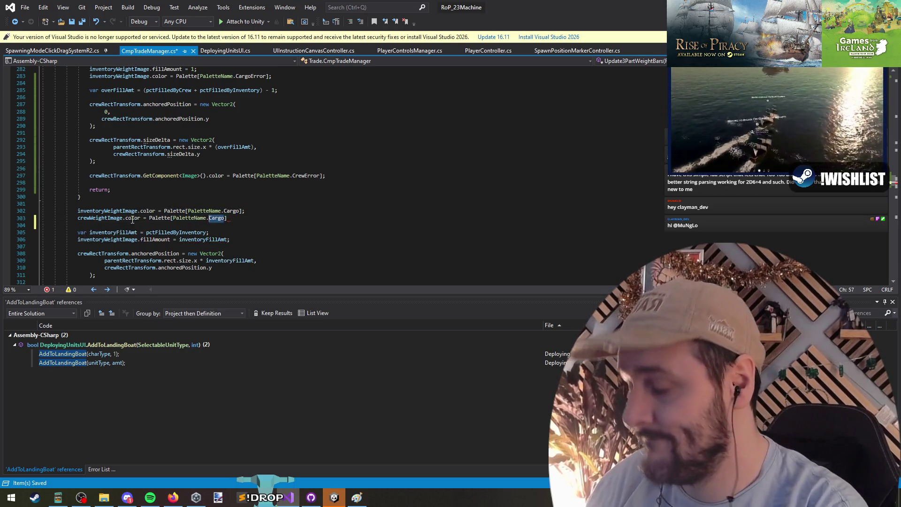
type("Crew];")
key("Down")
key("Down")
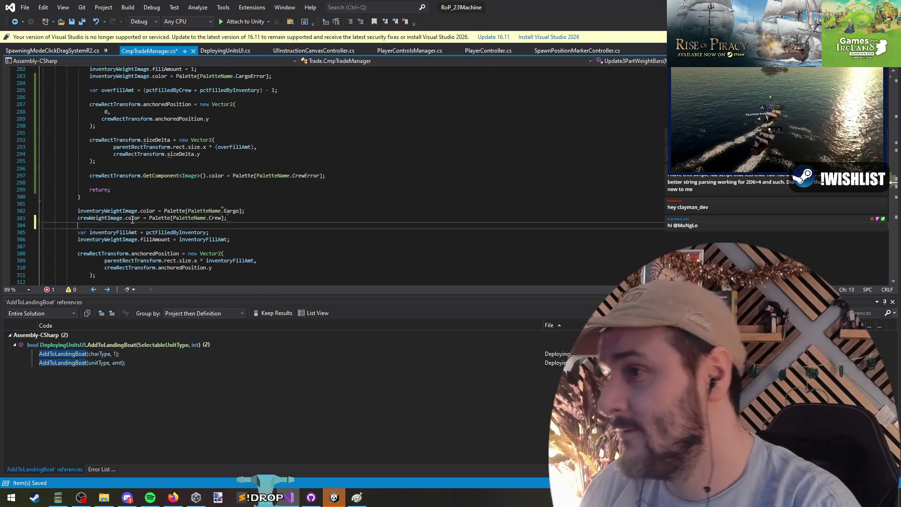
key("Up")
key("Up")
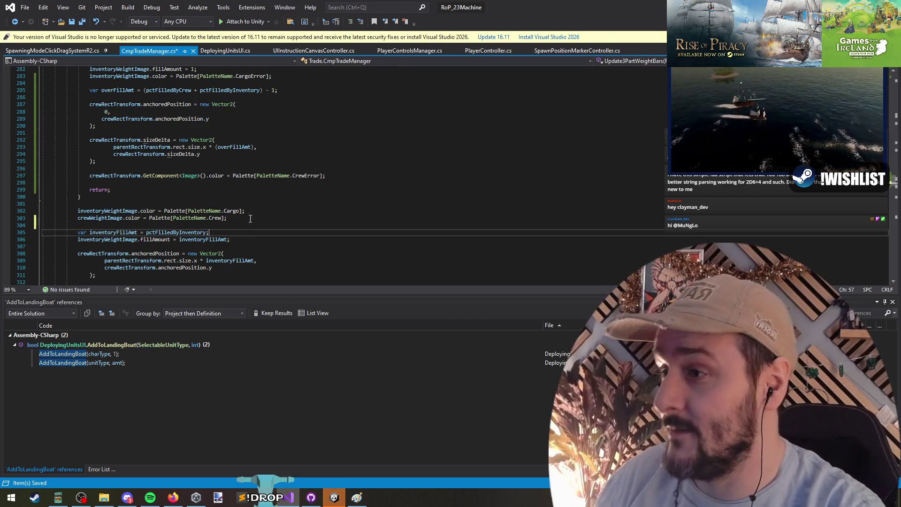
key("ctrl+s")
left_click(345, 167)
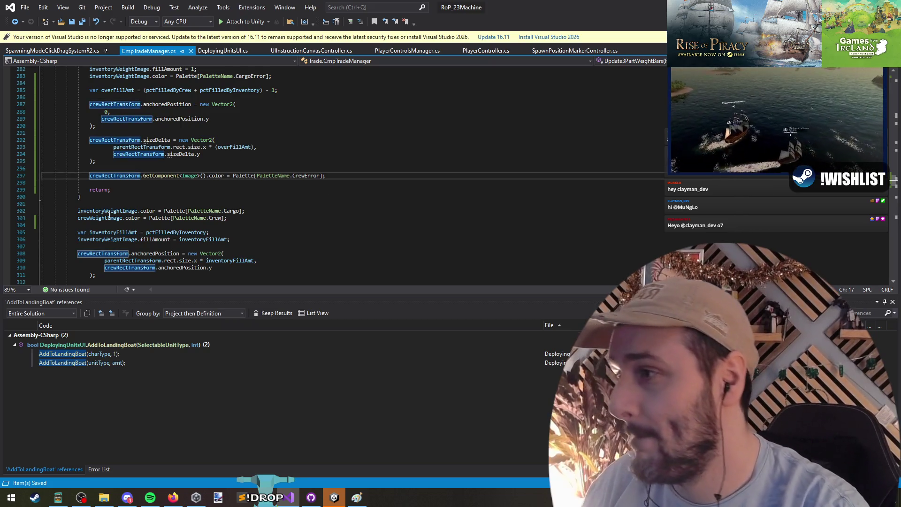
- Colour crewWeightImage with CrewError in place of crewRectTransform.GetComponent<Image>(), dropping the blank line
left_click_drag(90, 176, 92, 183)
double_click(97, 178)
type("crewWeightImage")
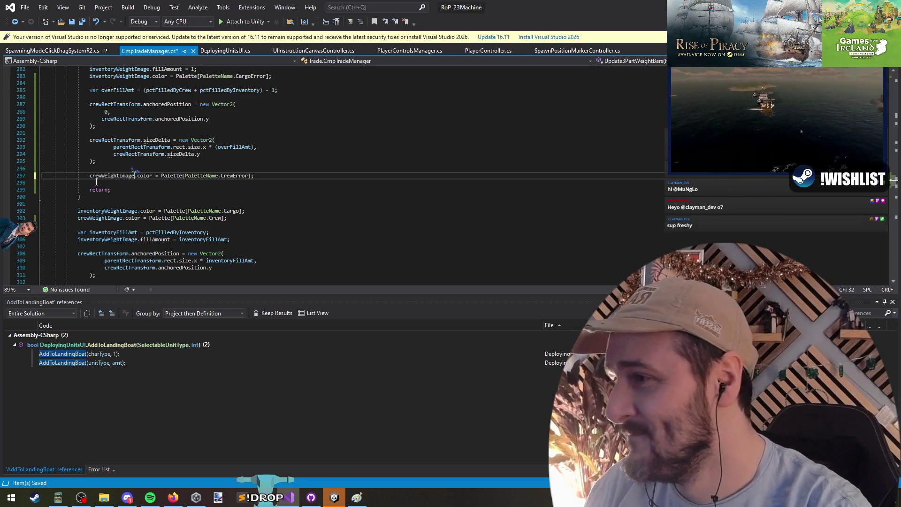
key("Down")
key("BackSpace")
key("Up")
key("Up")
left_click(242, 148)
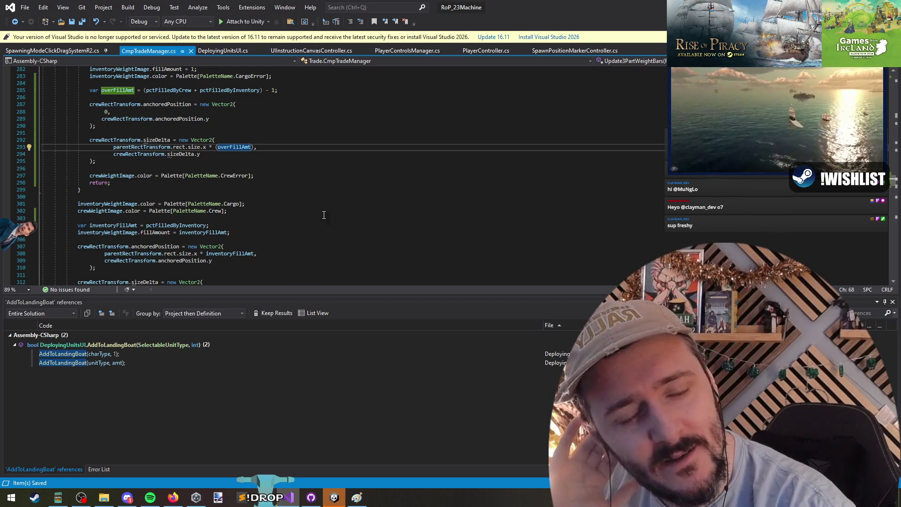
left_click(168, 168)
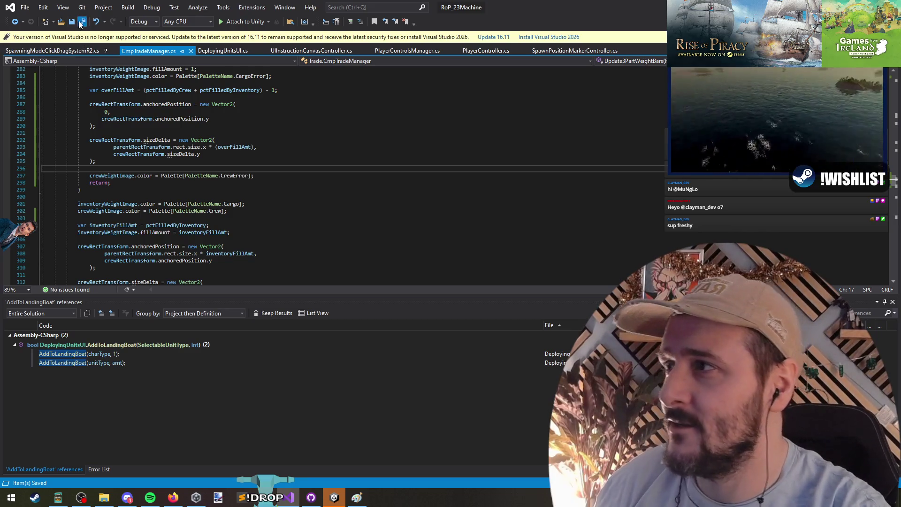
key("alt+Tab")
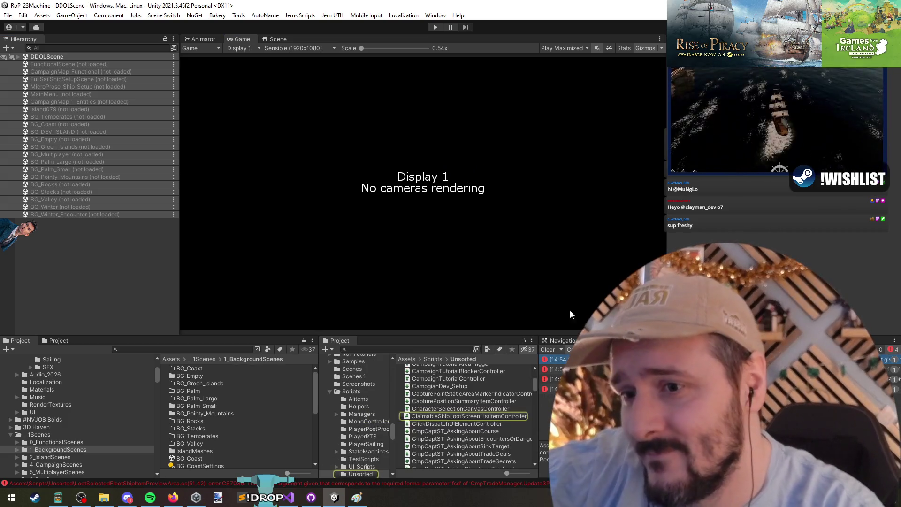
- Add a CrewWeightImage field after InventoryWeightImage in the list item controller's DisplayMembers
key("alt+Tab")
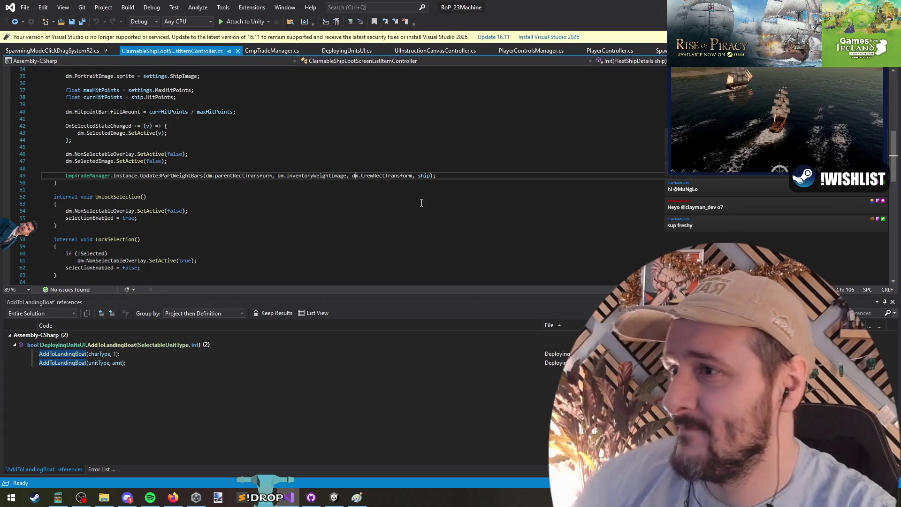
key("Left")
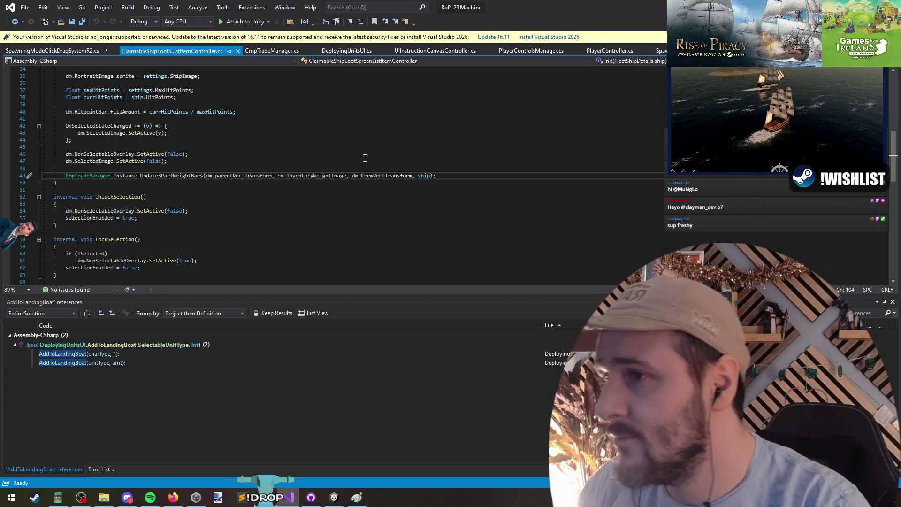
left_click(385, 176, "ctrl")
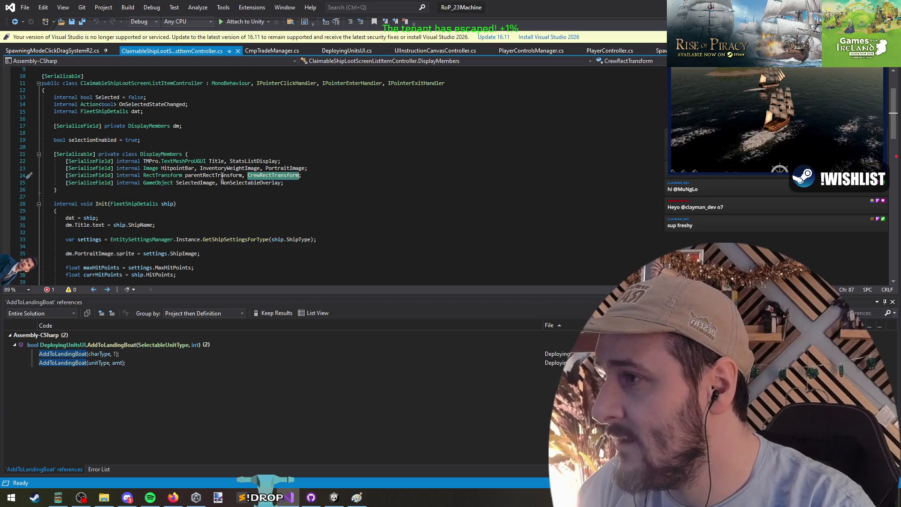
left_click(236, 168)
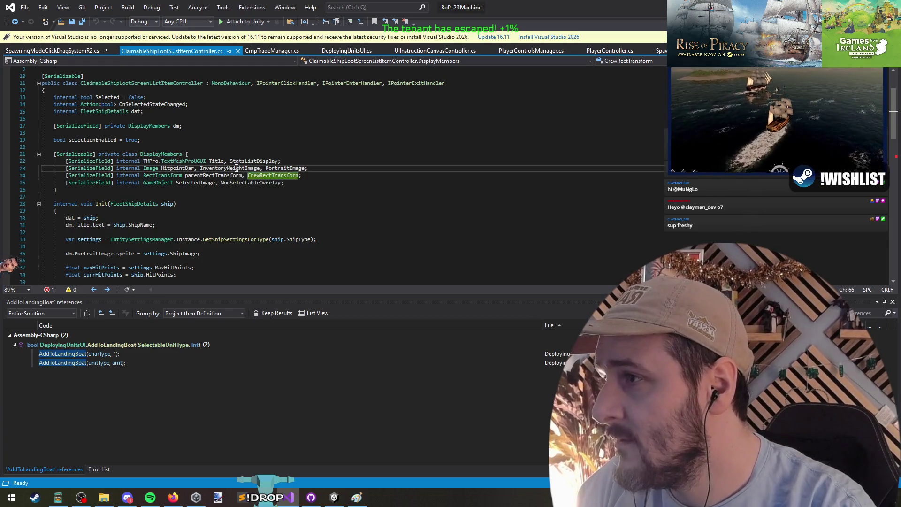
key("ctrl+Right")
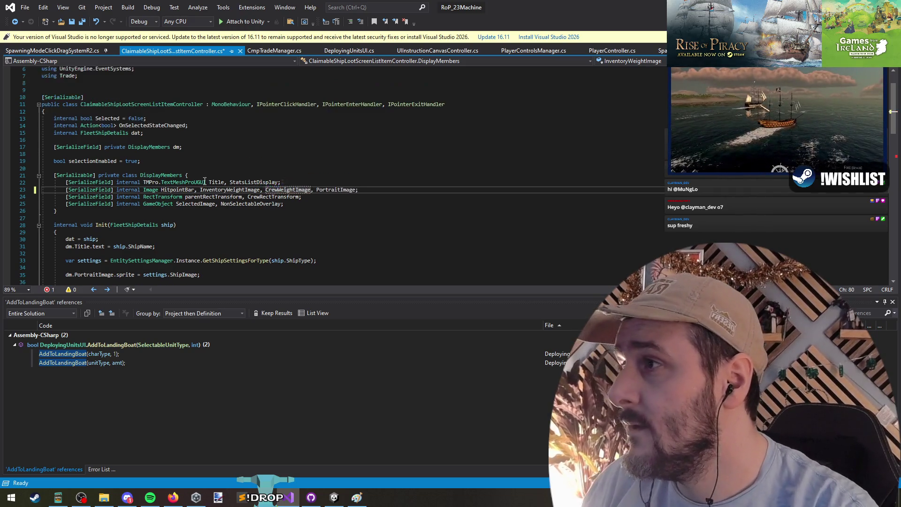
key("alt+Tab")
- Load the CampaignMap_Functional scene
left_click(78, 48)
key("ctrl+v")
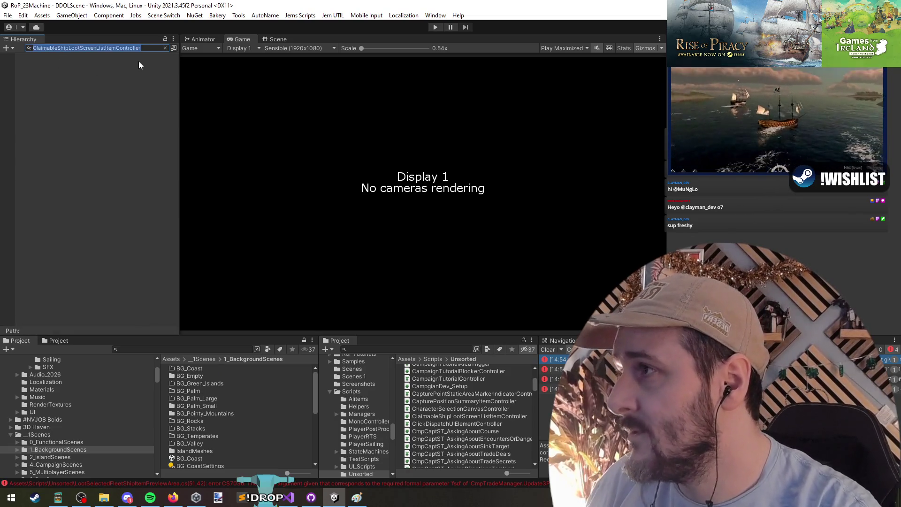
key("Escape")
right_click(61, 72)
left_click(92, 76)
- Find LootCapturedShipPrefab (3) in the Hierarchy and open it in Prefab Mode to review its references
left_click(69, 48)
key("ctrl+v")
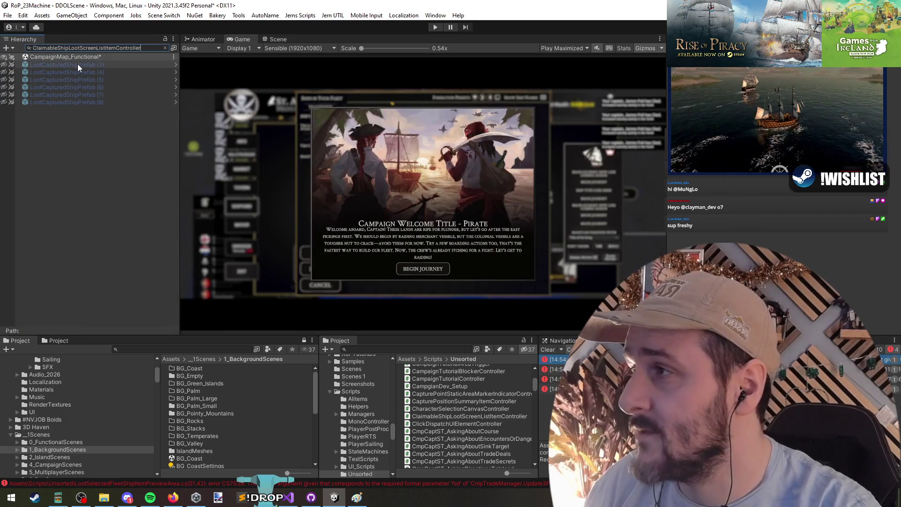
left_click(77, 66)
left_click(165, 47)
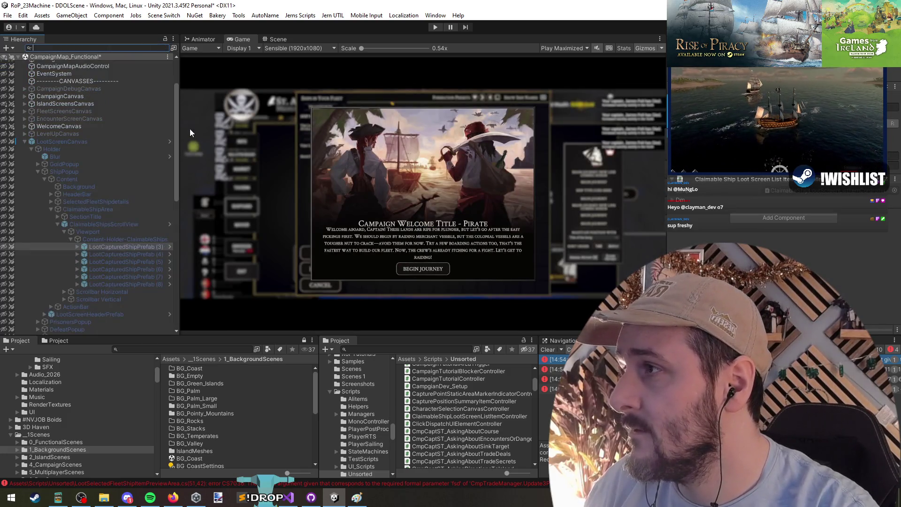
left_click(124, 246)
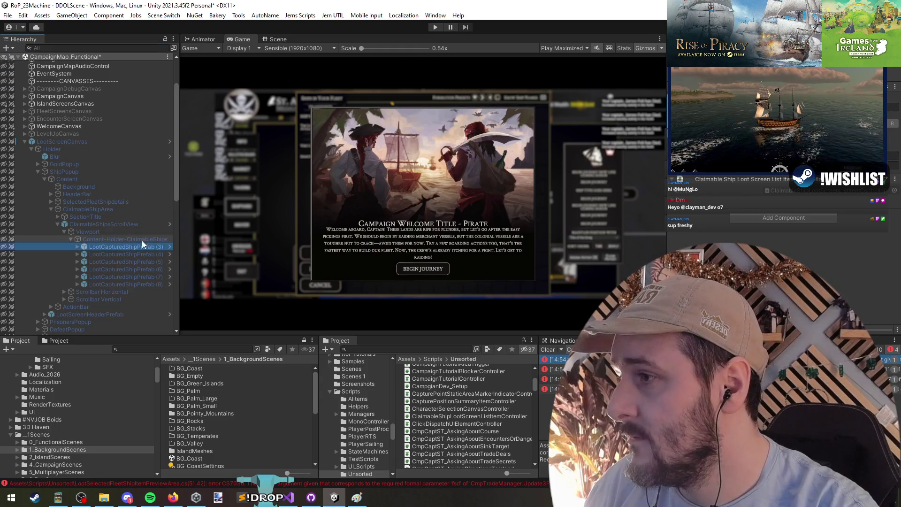
left_click(169, 246)
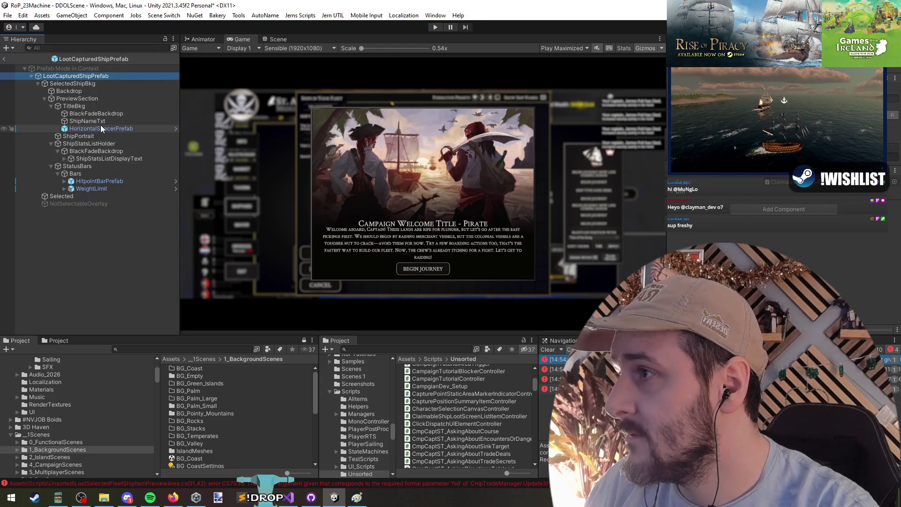
left_click(762, 193)
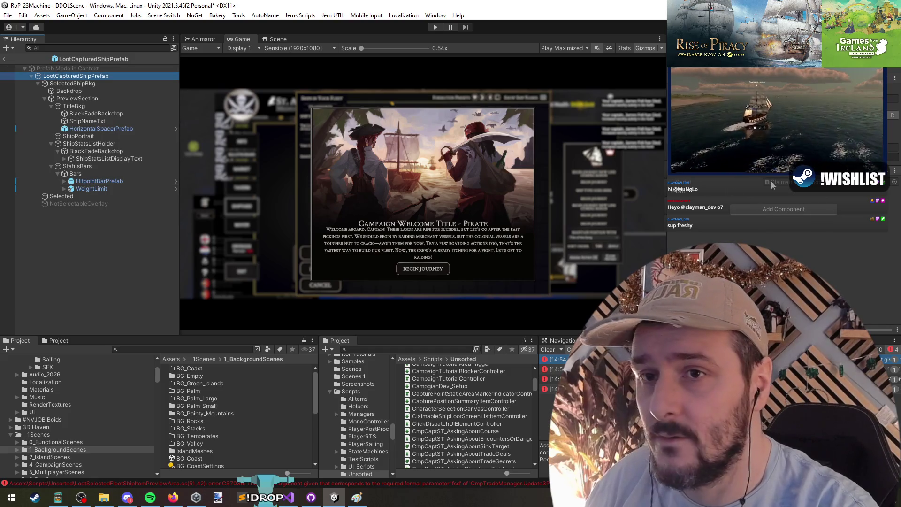
scroll(761, 193, "up", 5)
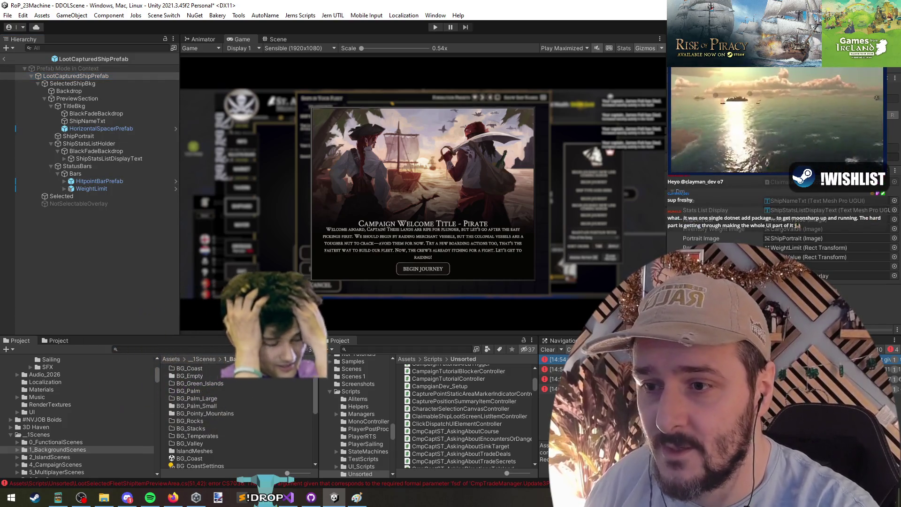
key("alt+Tab")
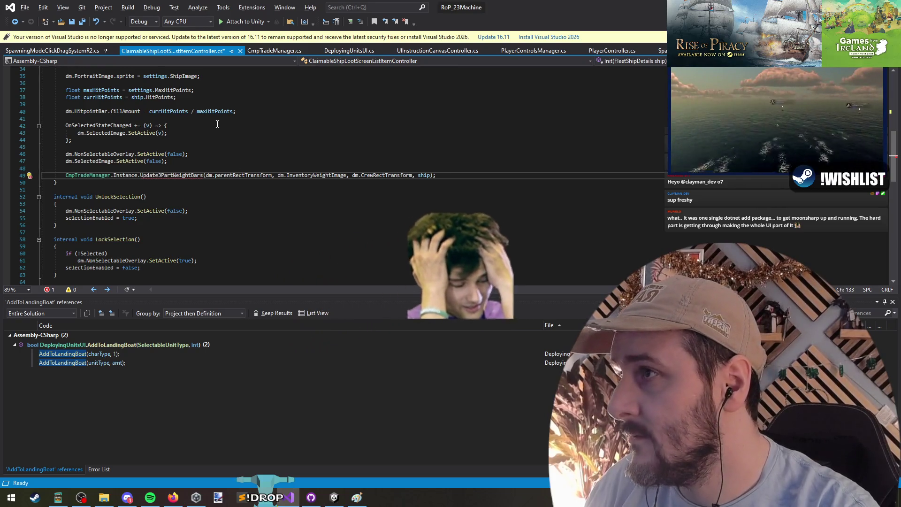
- Insert dm.CrewWeightImage after dm.InventoryWeightImage in the Update3PartWeightBars call and save all files
scroll(400, 202, "up", 5)
key("ctrl+minus")
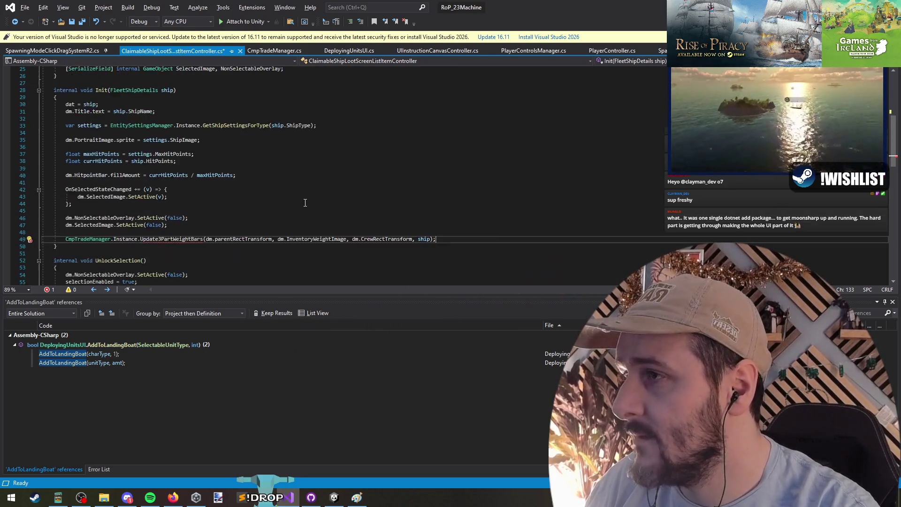
scroll(362, 223, "down", 3)
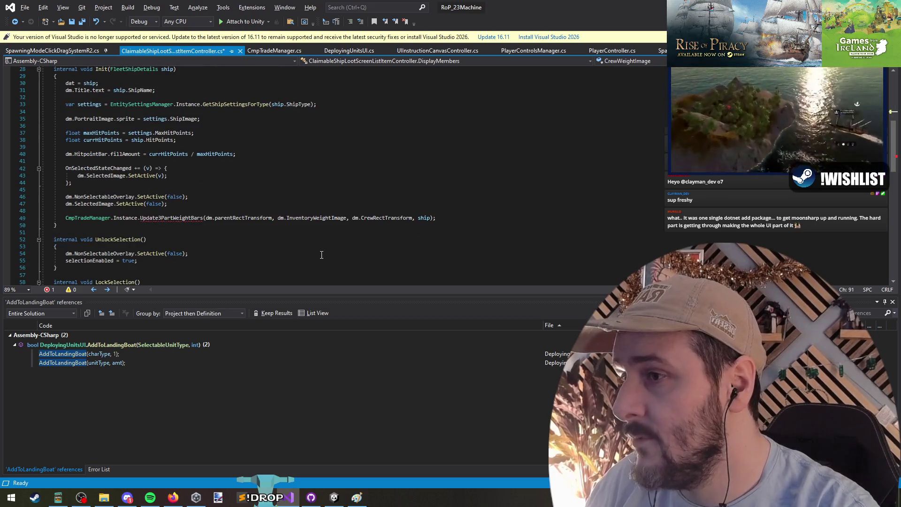
left_click(337, 218)
type("dm.")
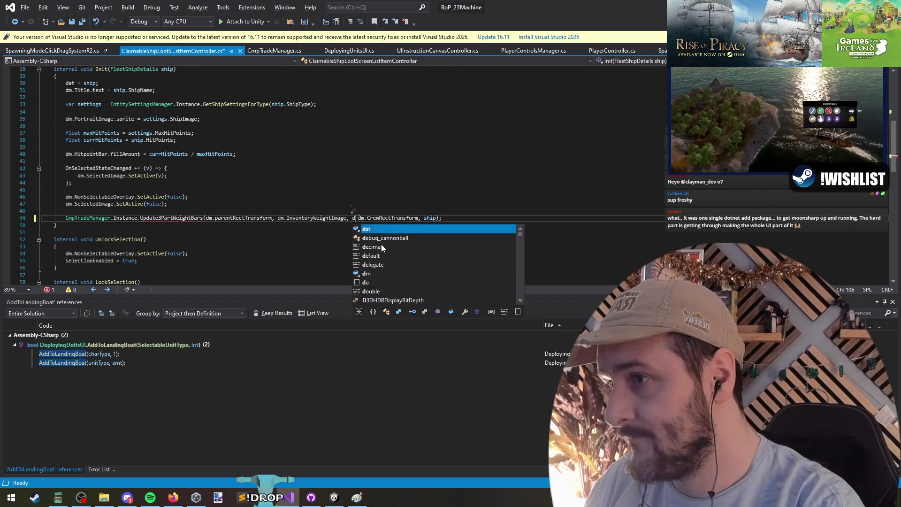
type("CrewW")
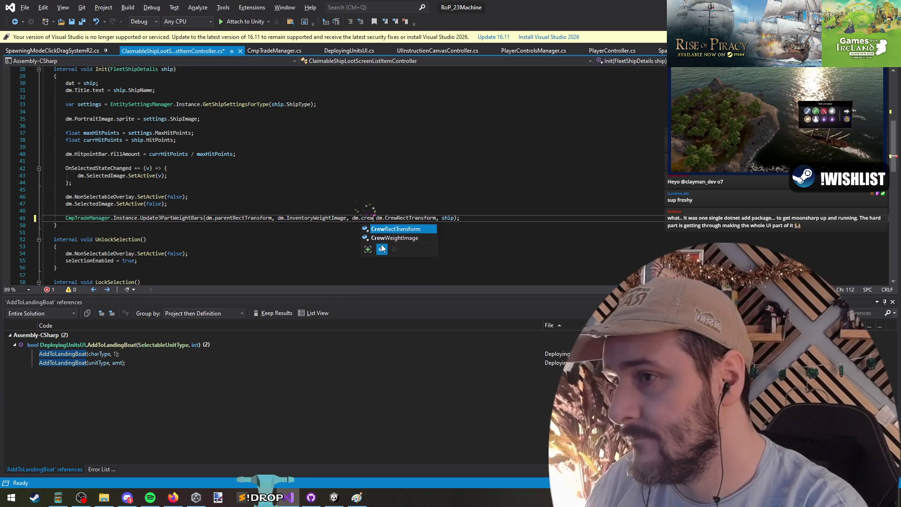
key("Tab")
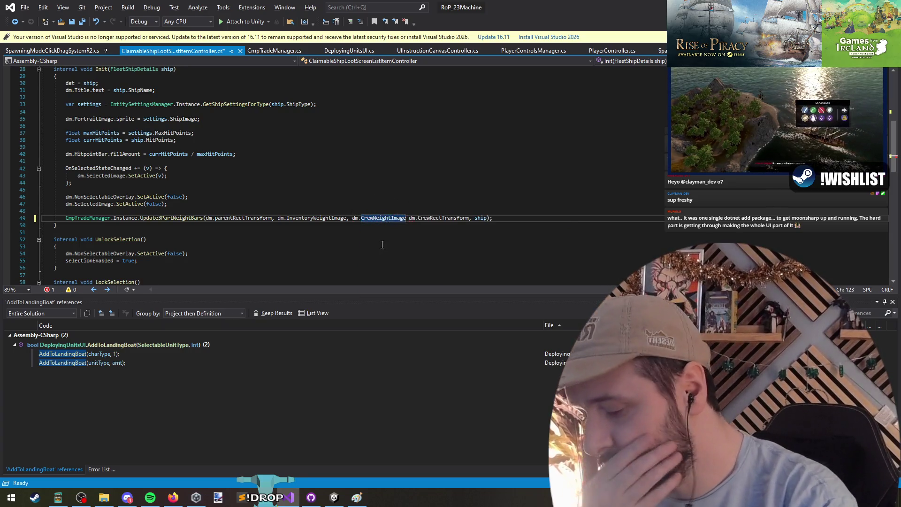
type(",")
double_click(446, 218)
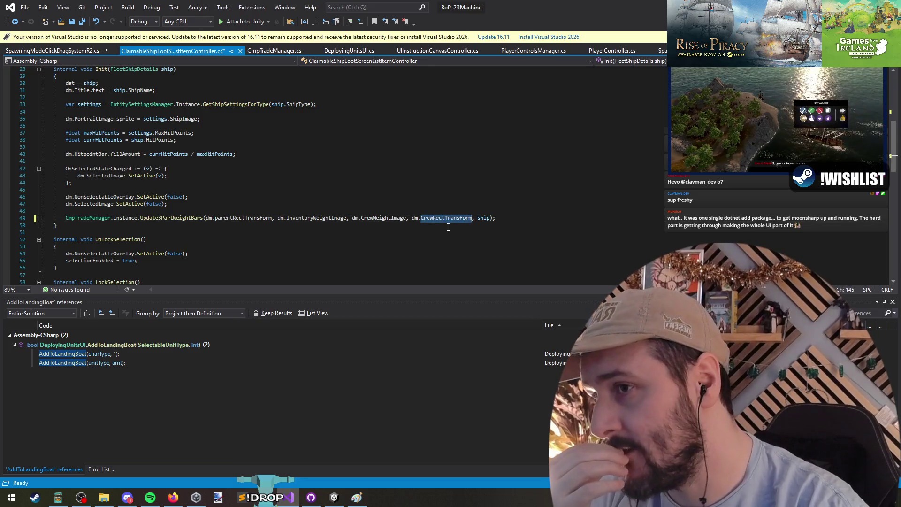
left_click(82, 23)
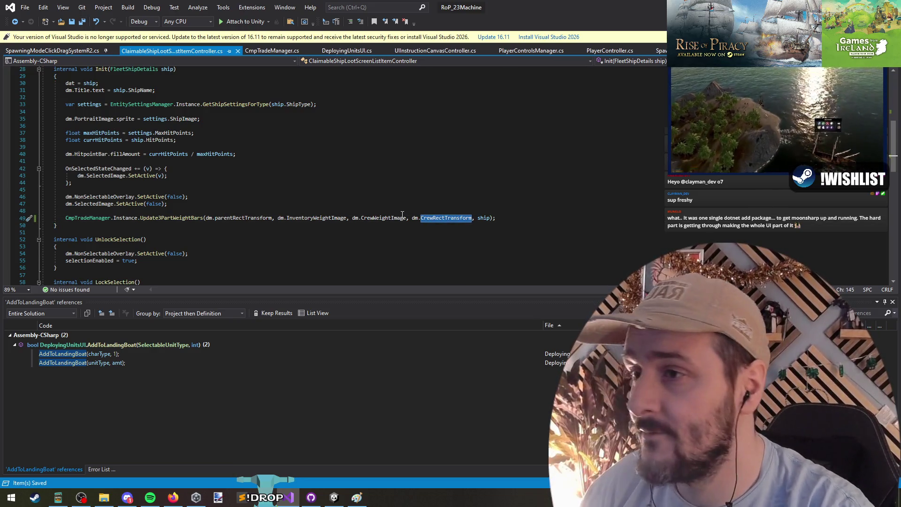
- Review the updated call and the crew weight code in CmpTradeManager
left_click_drag(404, 218, 42, 211)
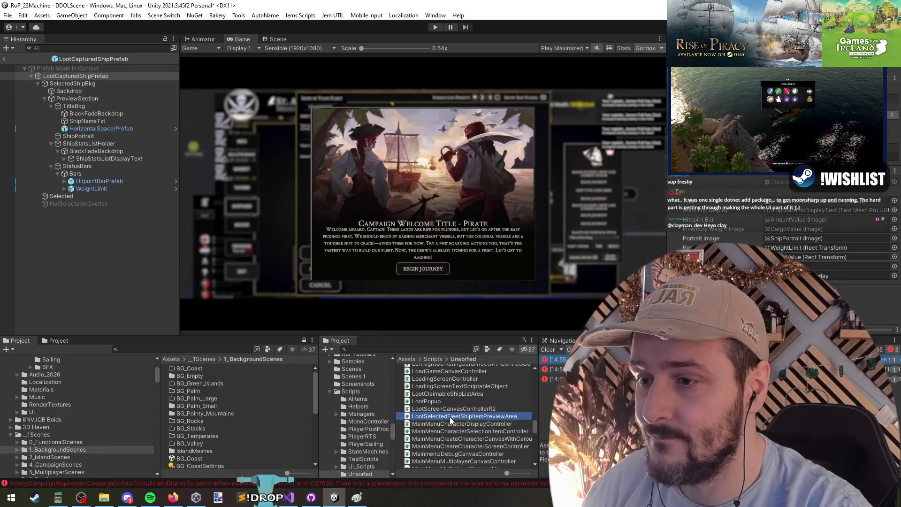
left_click(288, 497)
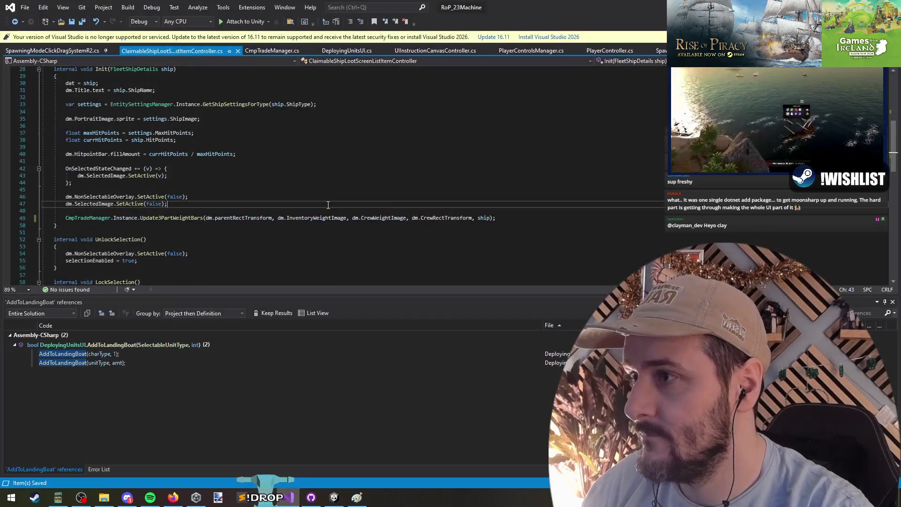
left_click(213, 190)
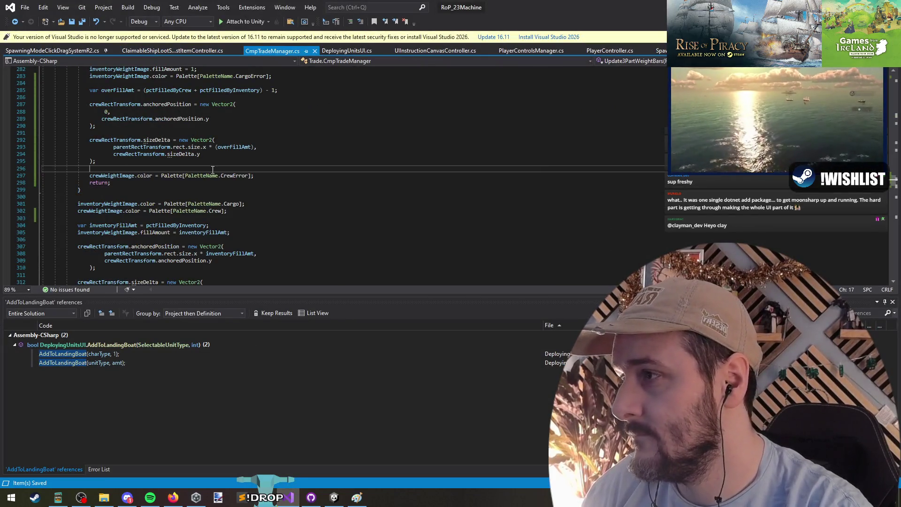
key("ctrl+Tab")
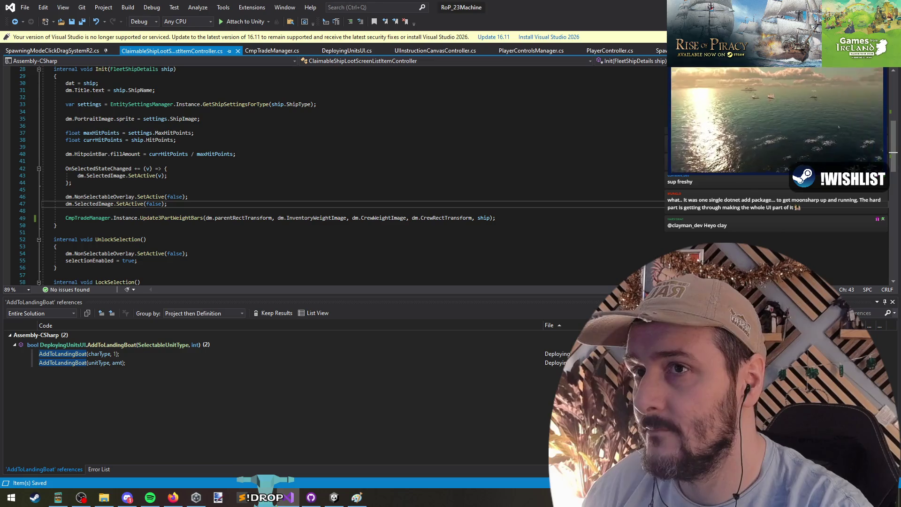
key("alt+Tab")
- Open LootSelectedFleetShipItemPreviewArea and add dm.CrewRectImage to its Update3PartWeightBars call
double_click(460, 416)
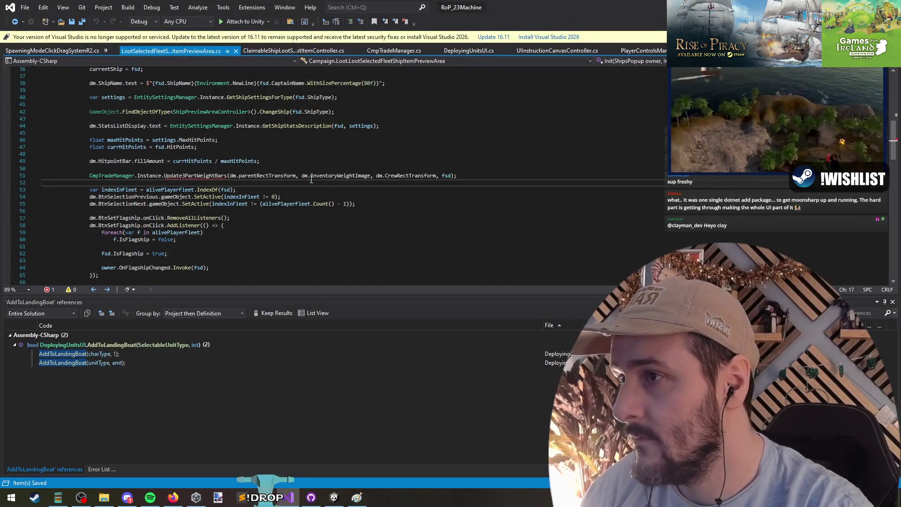
left_click(377, 175)
type("dm.crew")
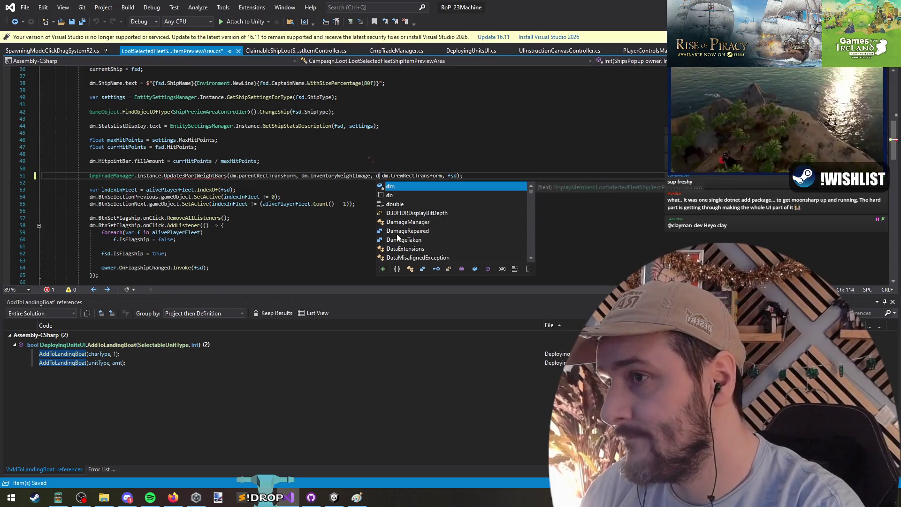
type("RectTra,")
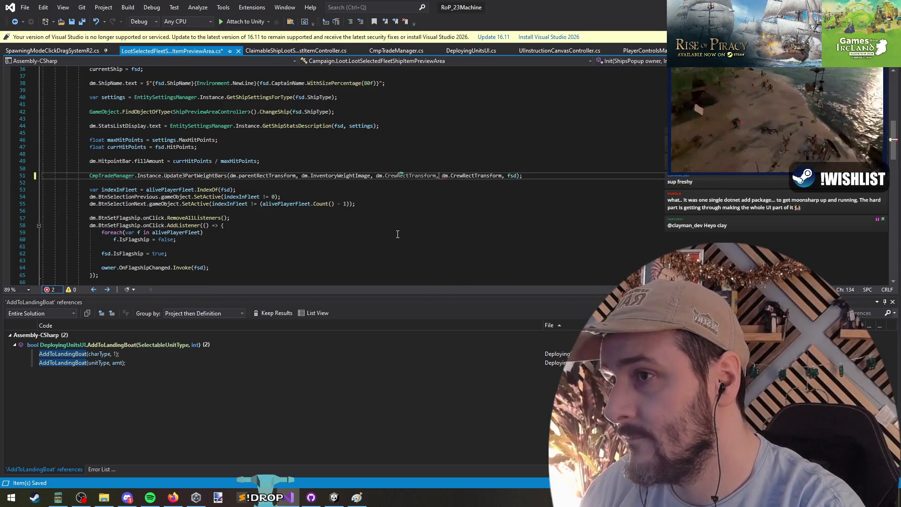
key("BackSpace")
key("BackSpace")
key("BackSpace")
type("Image")
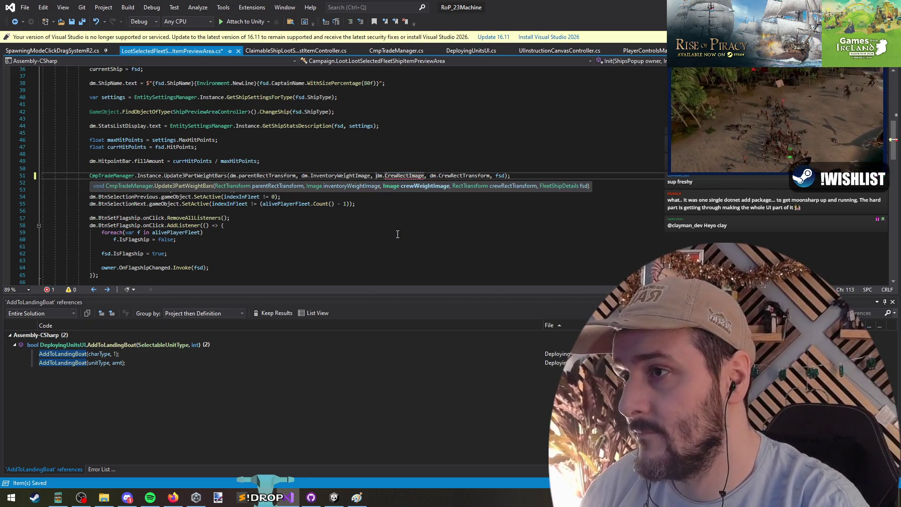
- Declare CrewRectImage after InventoryWeightImage in the Image fields and save the script
key("ctrl+Left")
key("ctrl+Left")
key("ctrl+Left")
key("F12")
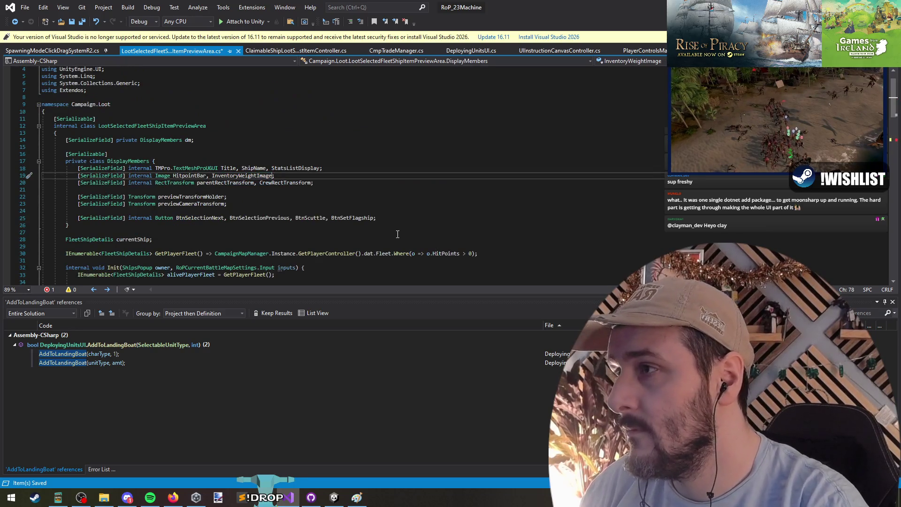
type(", CrewRectImage")
key("Down")
key("ctrl+s")
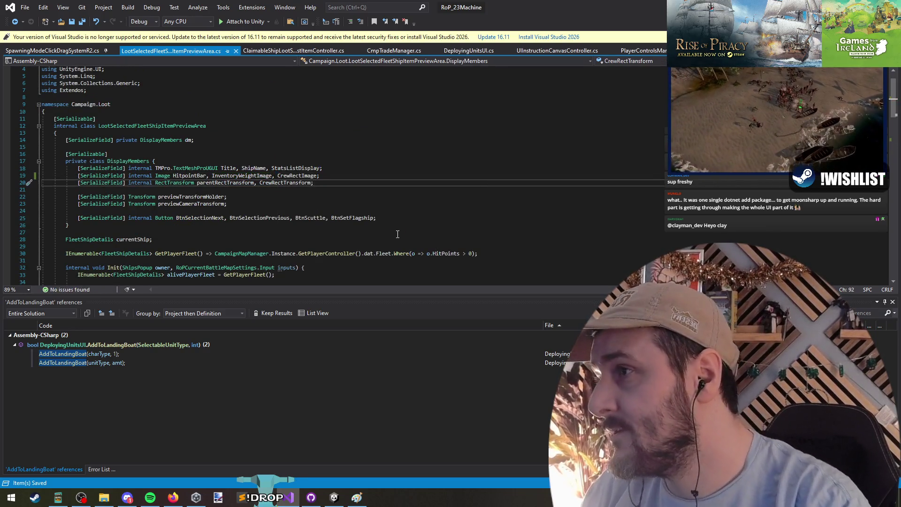
left_click(175, 126)
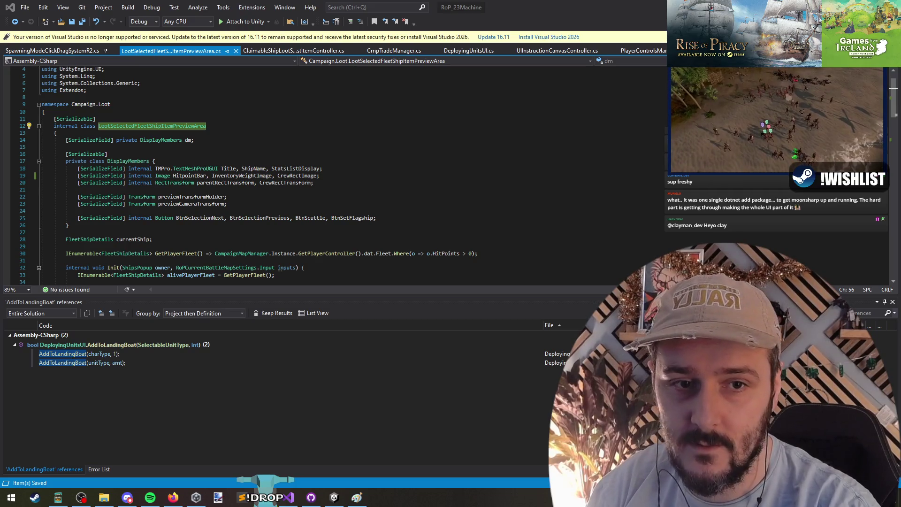
key("ctrl+Tab")
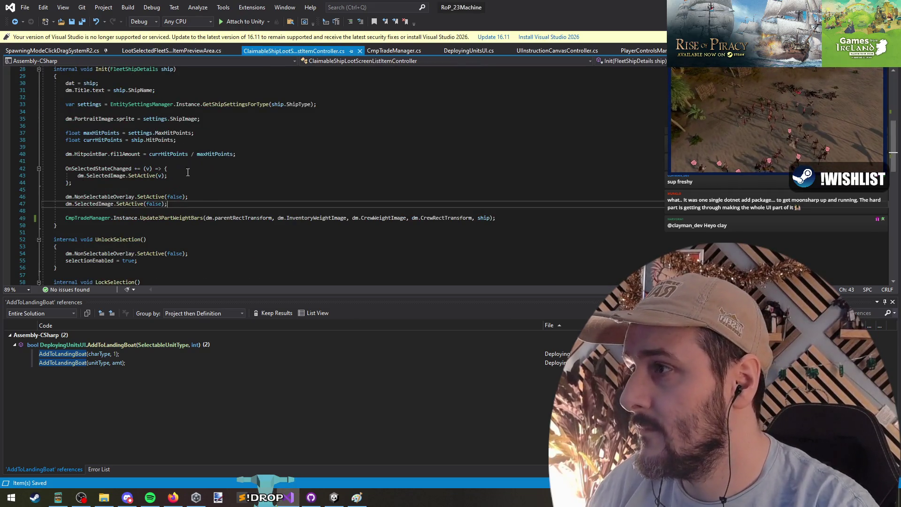
- Review the ClaimableShipLootScreenListItemController code, then return to Unity to compile the saved scripts
scroll(151, 131, "up", 4)
double_click(152, 141)
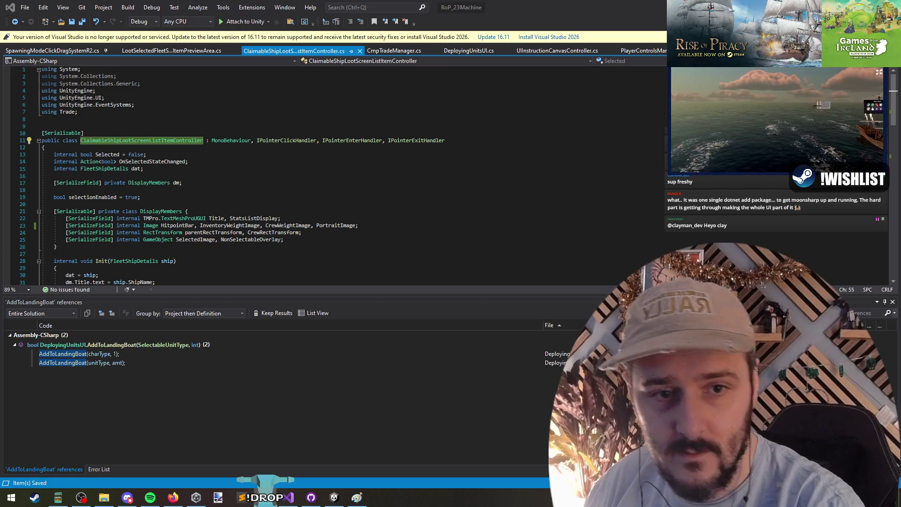
left_click(416, 211)
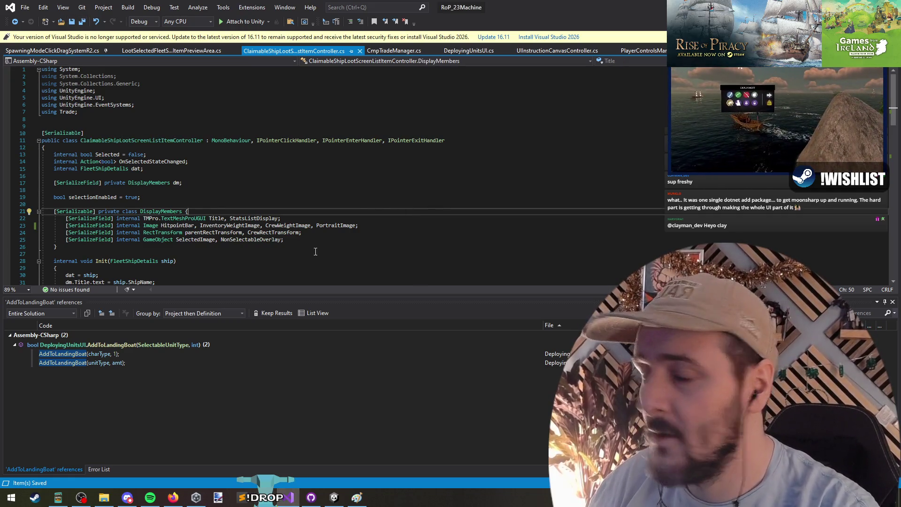
key("alt+Tab")
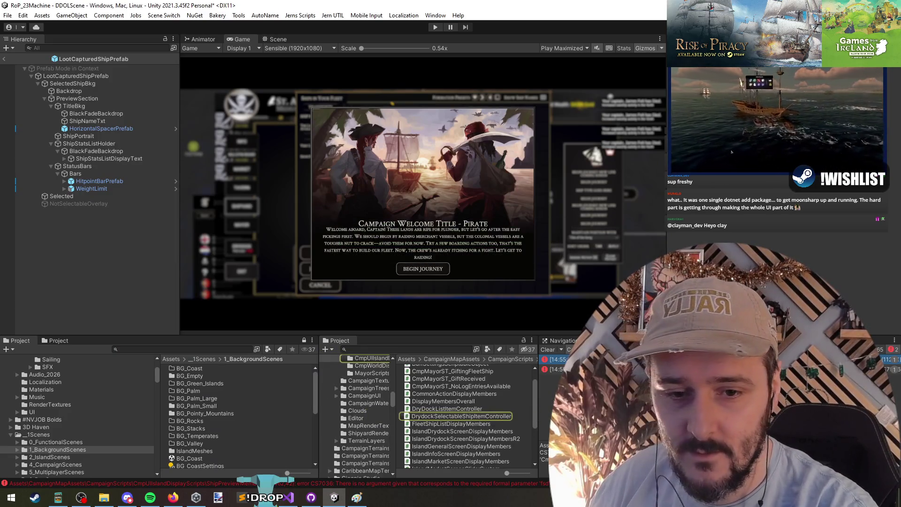
- In DrydockSelectableShipItemController, pass dm.InventoryWeightCurrent, dm.CrewWeightCurrent, dm.CrewWeightCurrent to Update3PartWeightBars
double_click(461, 416)
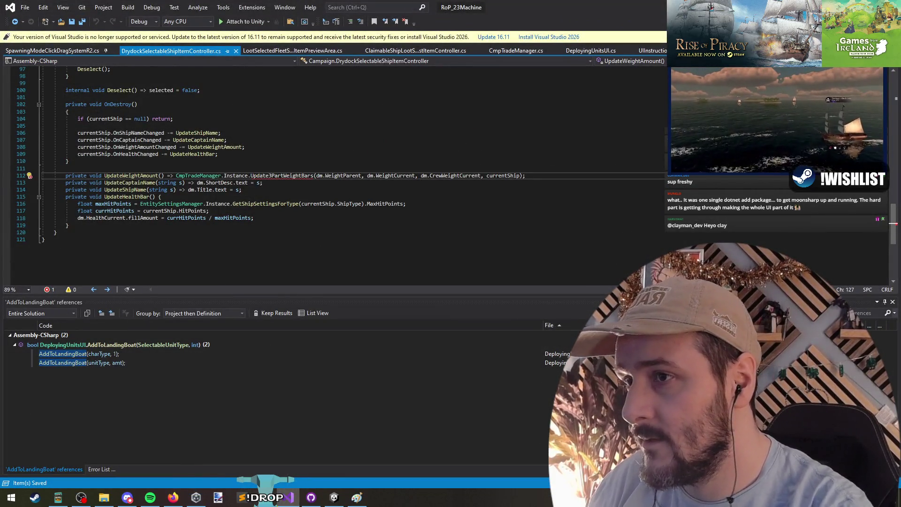
type("dm.WeightCurrent, dm")
type(".CrewWeightCurrent,")
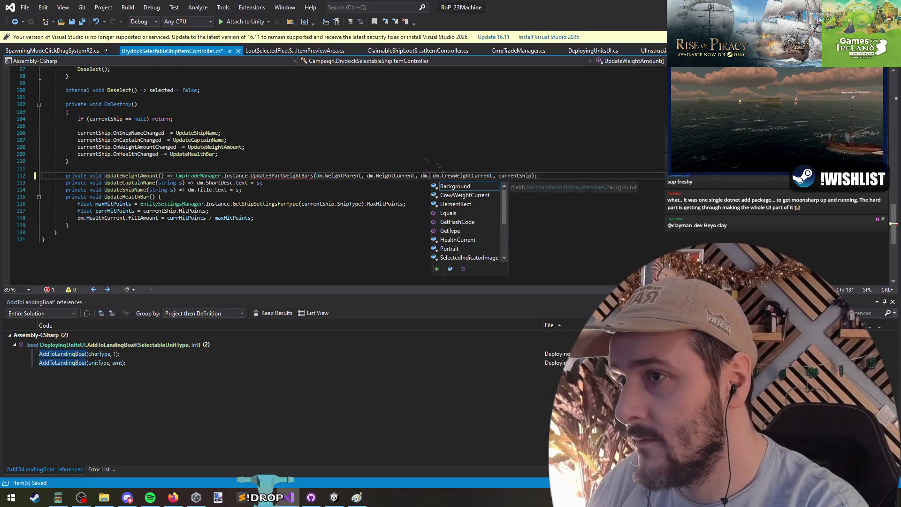
key("Left")
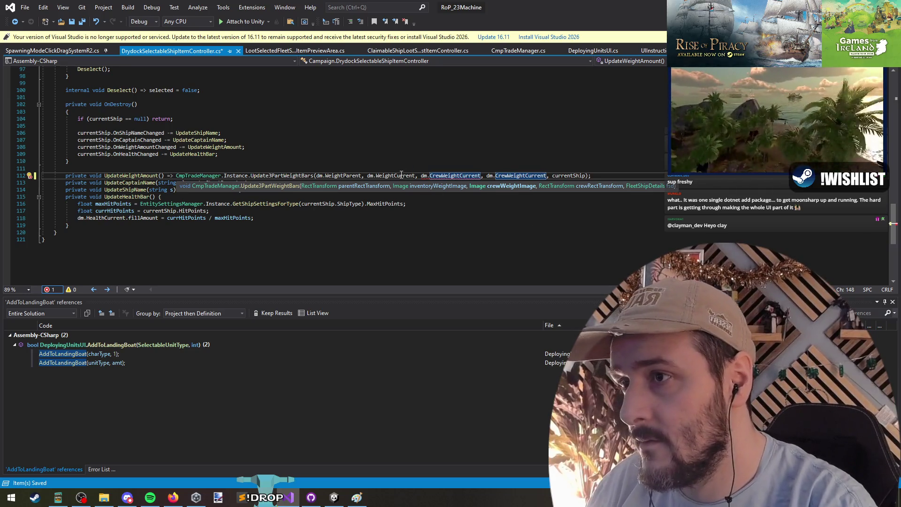
mouse_move(525, 177)
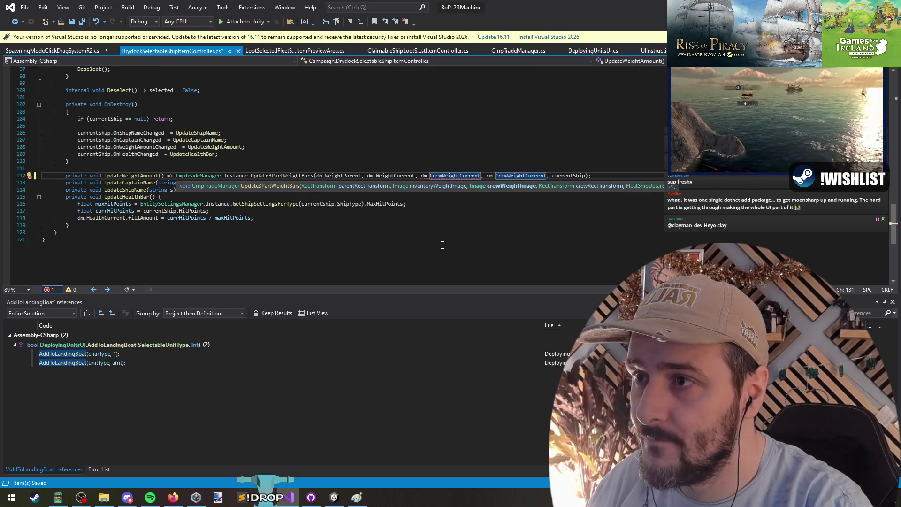
key("Left")
key("Left")
key("Left")
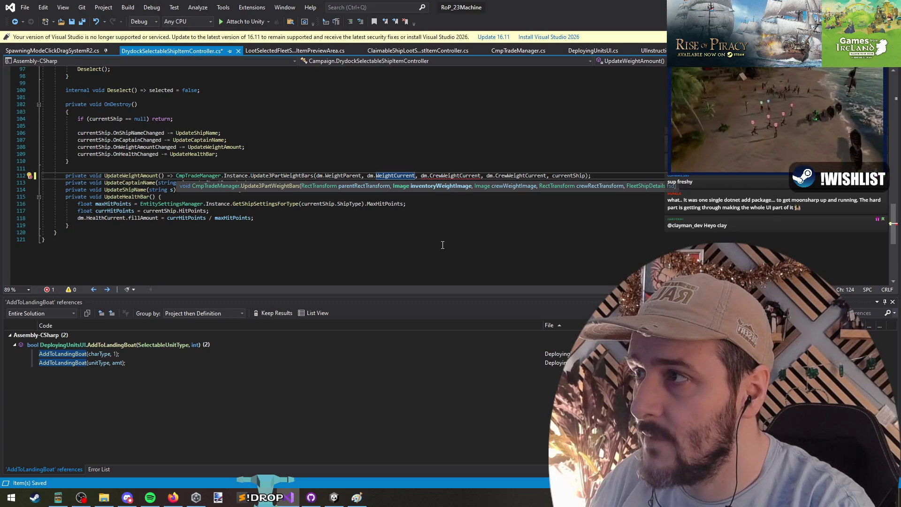
key("ctrl+Left")
type("Inventory")
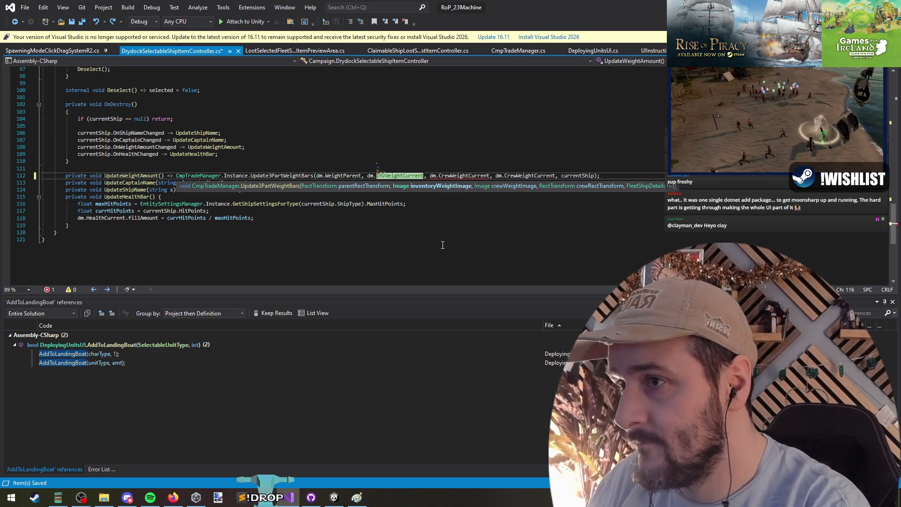
key("ctrl+Right")
key("ctrl+Right")
key("ctrl+Right")
key("ctrl+Right")
key("ctrl+Right")
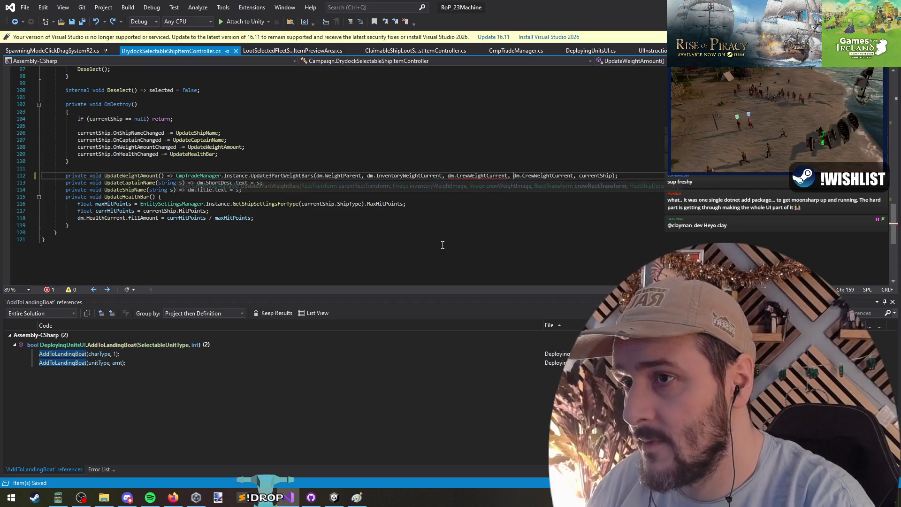
key("ctrl+Right")
key("ctrl+Right")
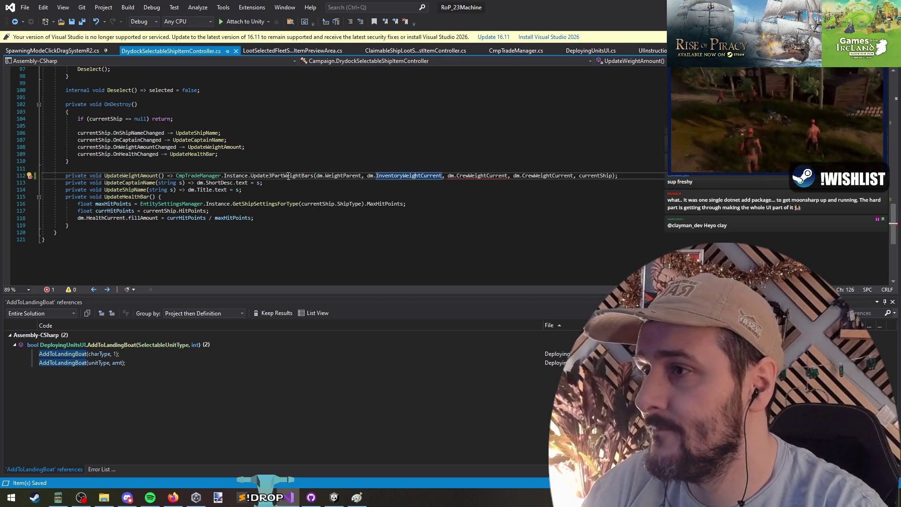
left_click(305, 176, "ctrl")
- Remove the crewRectTransform parameter from the Update3PartWeightBars signature
key("ctrl+Right")
key("ctrl+Right")
key("ctrl+Right")
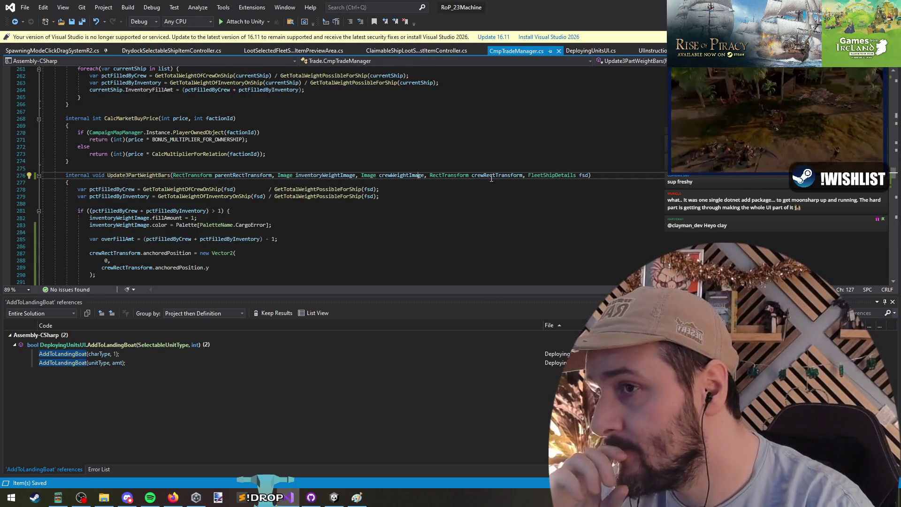
key("ctrl+shift+Left")
key("ctrl+shift+Left")
key("ctrl+shift+Left")
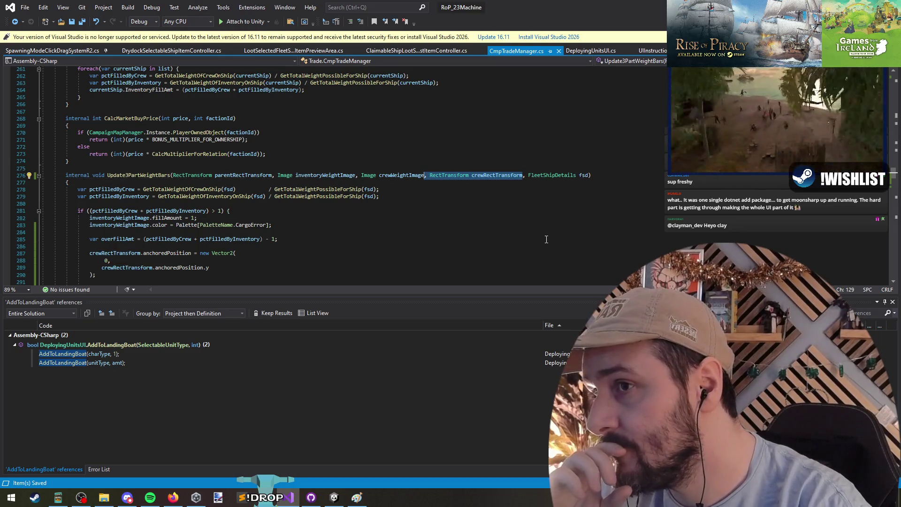
key("Delete")
key("Down")
scroll(408, 226, "down", 4)
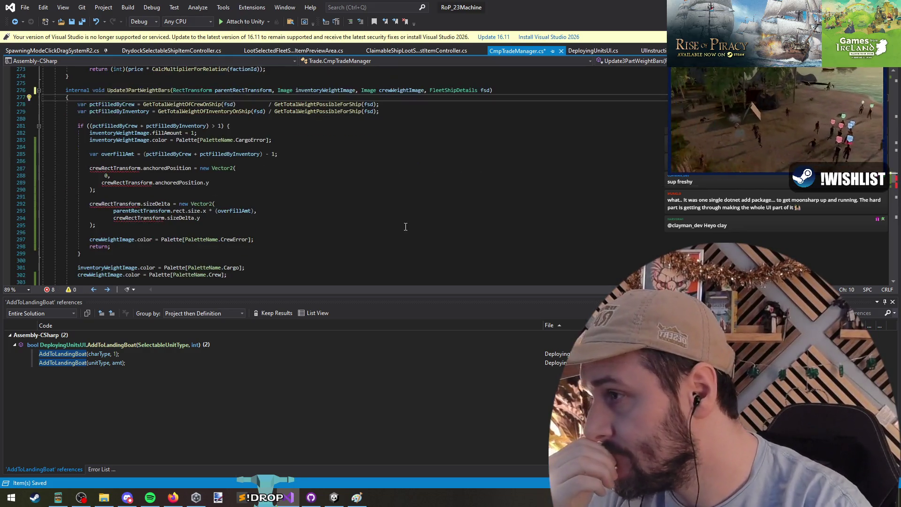
double_click(113, 169)
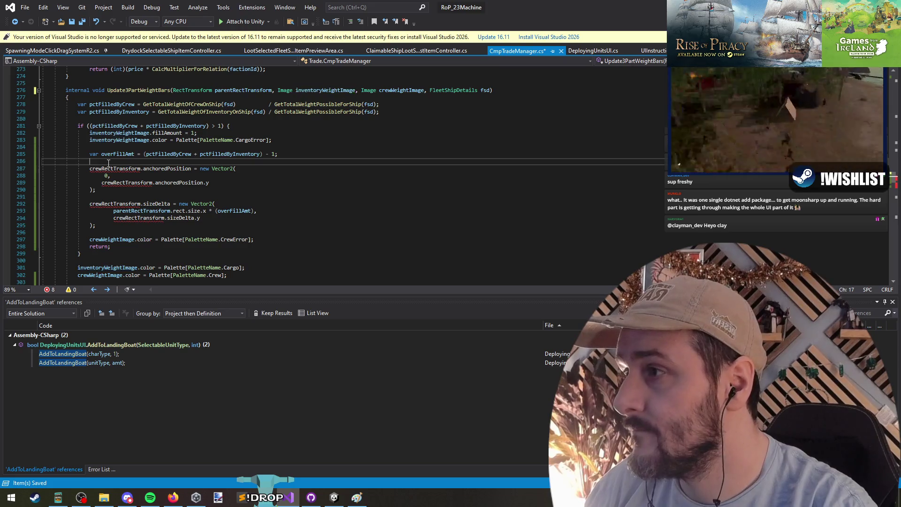
- Add 'var crewRectTransform = crewWeightImage.rectTransform;' to the method body, save, and recompile in Unity
left_click(128, 119)
key("Return")
key("Return")
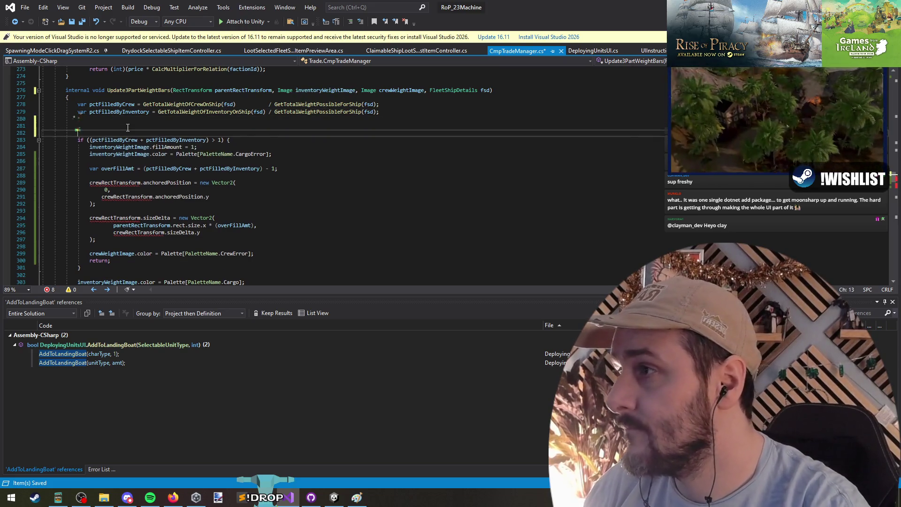
key("Up")
type("var ")
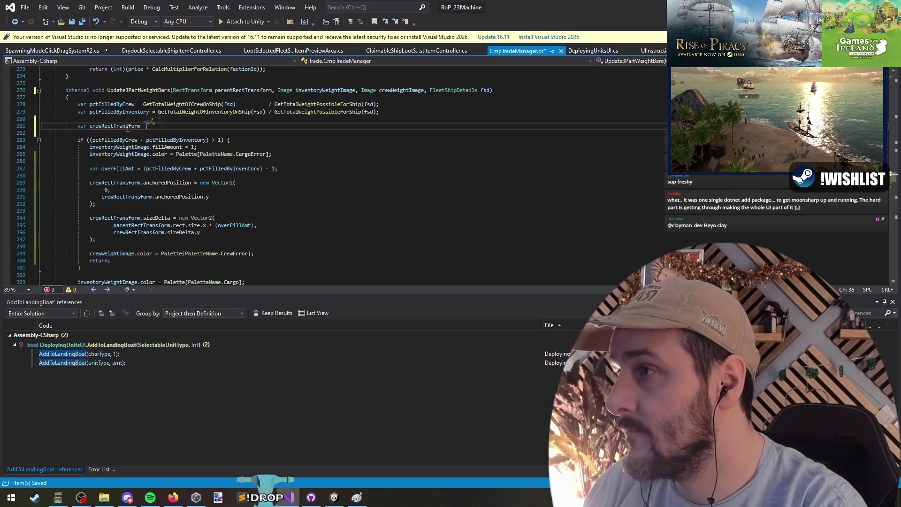
type("crewRectTransform = crewWeightImage")
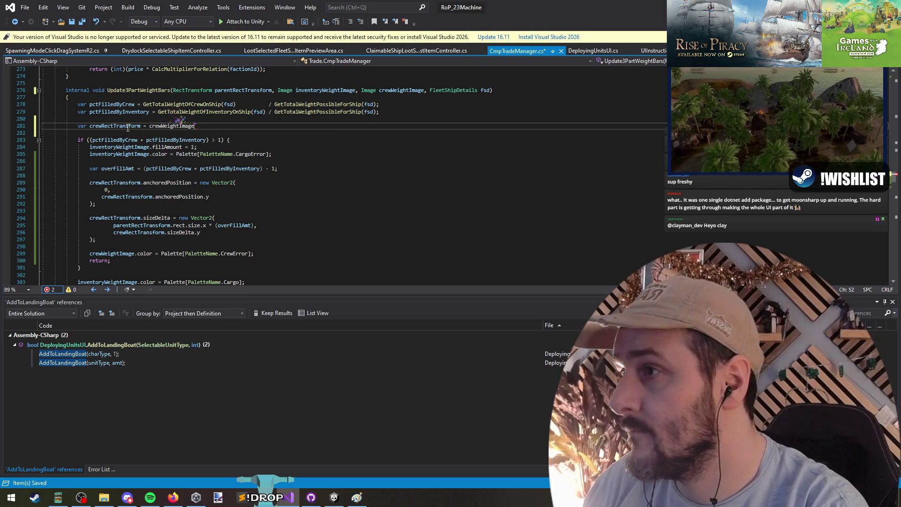
type(".rectTransform;")
key("Return")
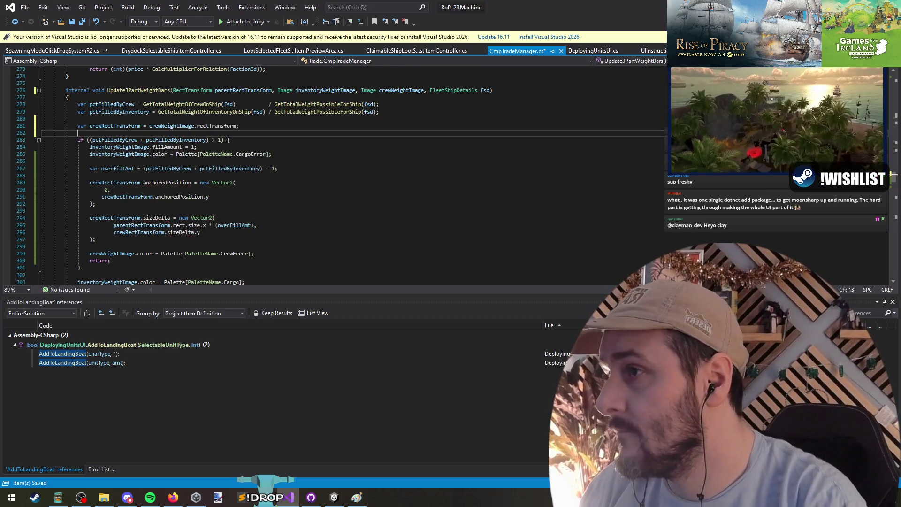
scroll(211, 169, "down", 5)
scroll(263, 190, "up", 7)
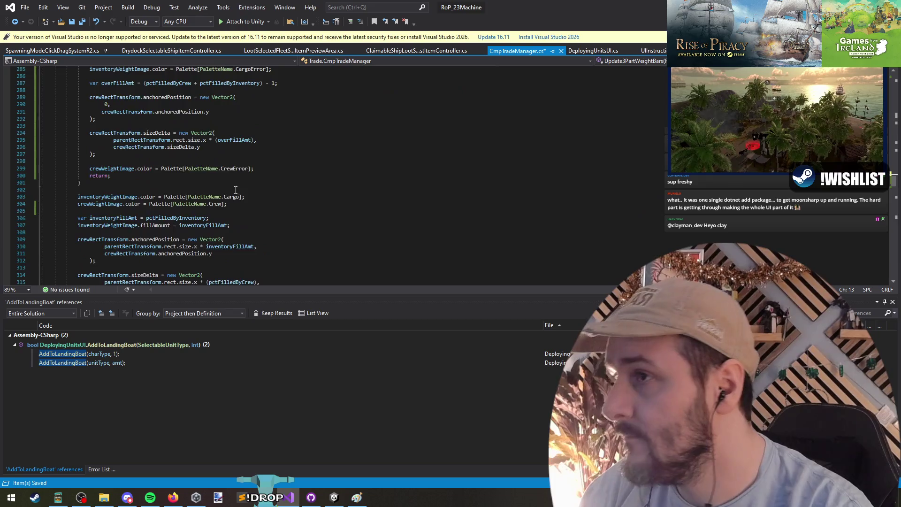
key("Left")
left_click(82, 22)
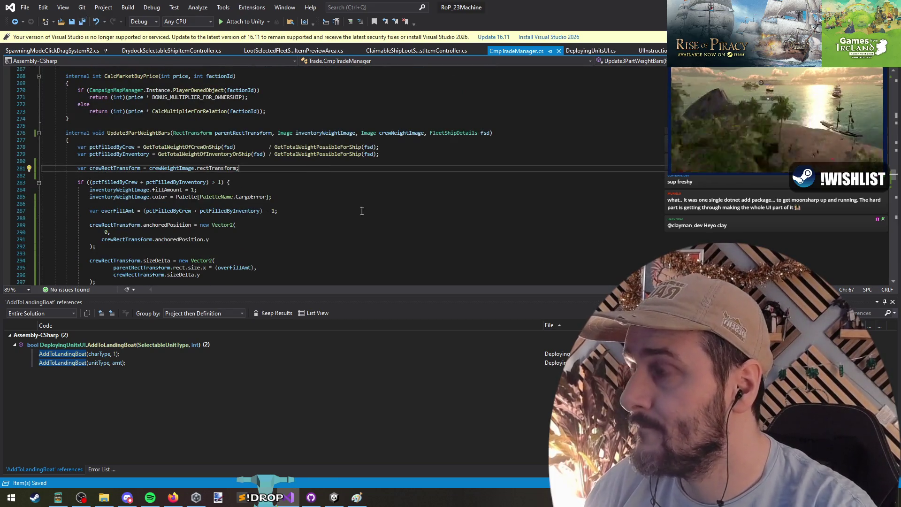
key("alt+Tab")
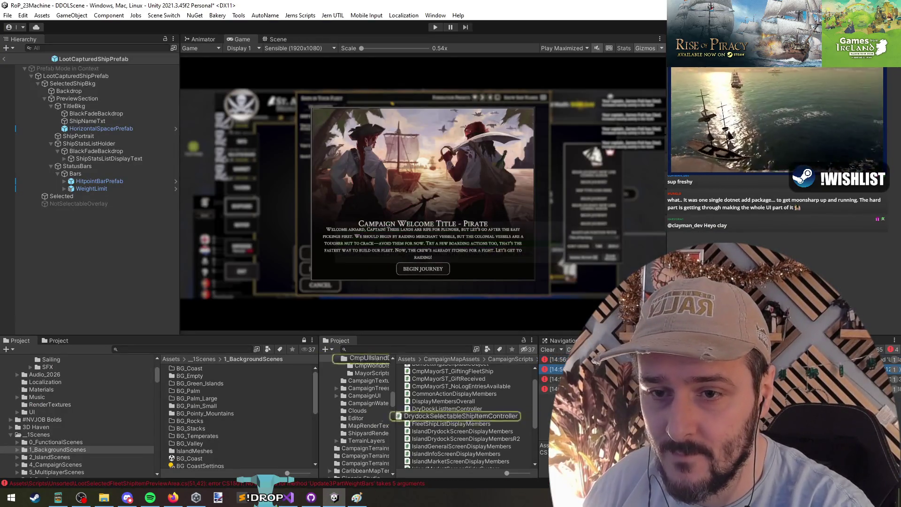
- In ShipPreviewMembers, pass CrewWeightImage instead of CrewRectTransform and declare it after InventoryWeightImage, then save
left_click(554, 379)
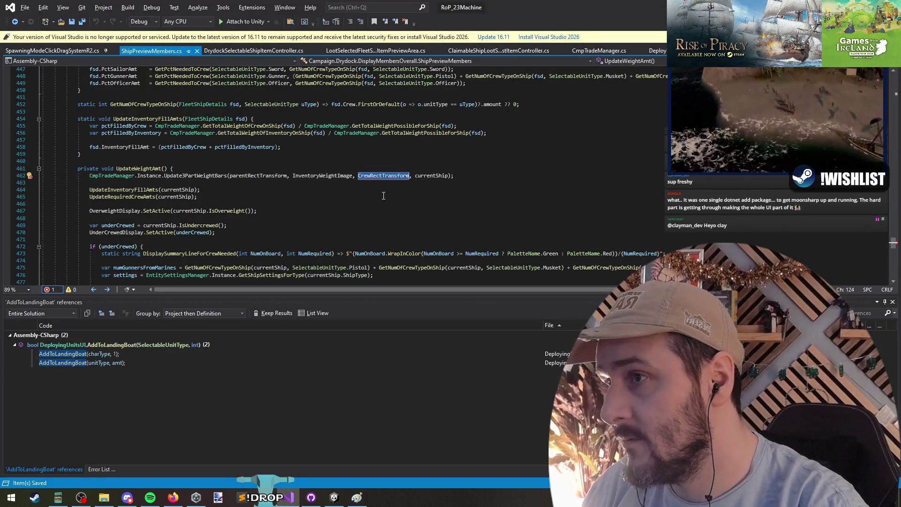
type("CrewWeight")
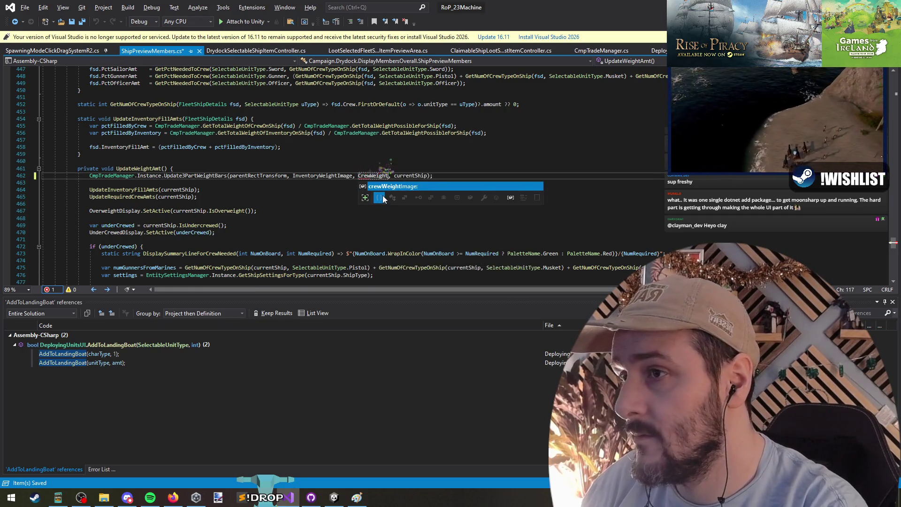
type("Image")
key("Escape")
key("ctrl+Left")
key("ctrl+Left")
key("ctrl+Left")
key("F12")
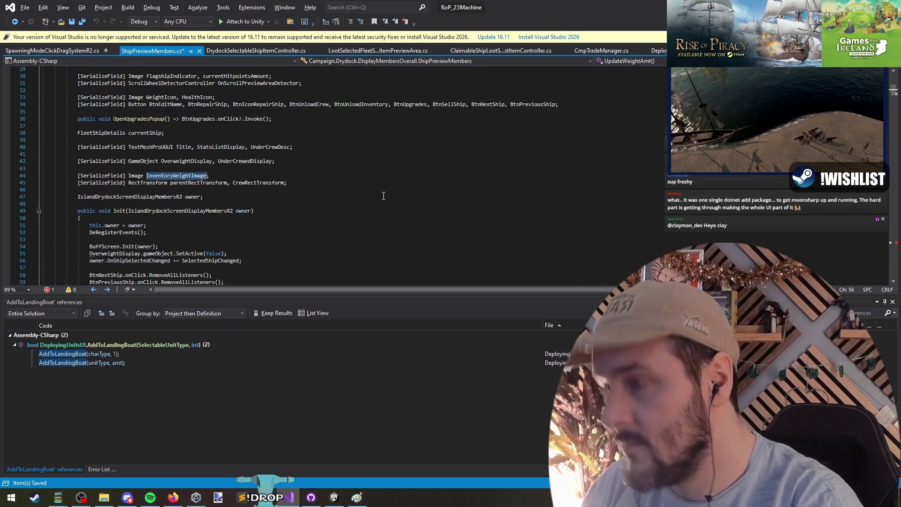
key("ctrl+Right")
type(", CrewWeightImage")
key("ctrl+s")
- Review the crew weight bar code in CmpTradeManager, then return to Unity to reimport the script
key("Down")
key("ctrl+Tab")
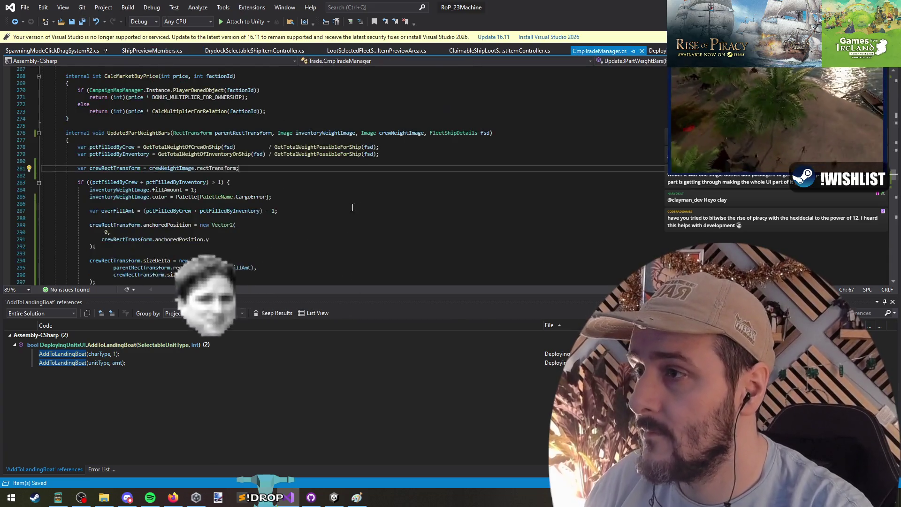
scroll(290, 214, "up", 4)
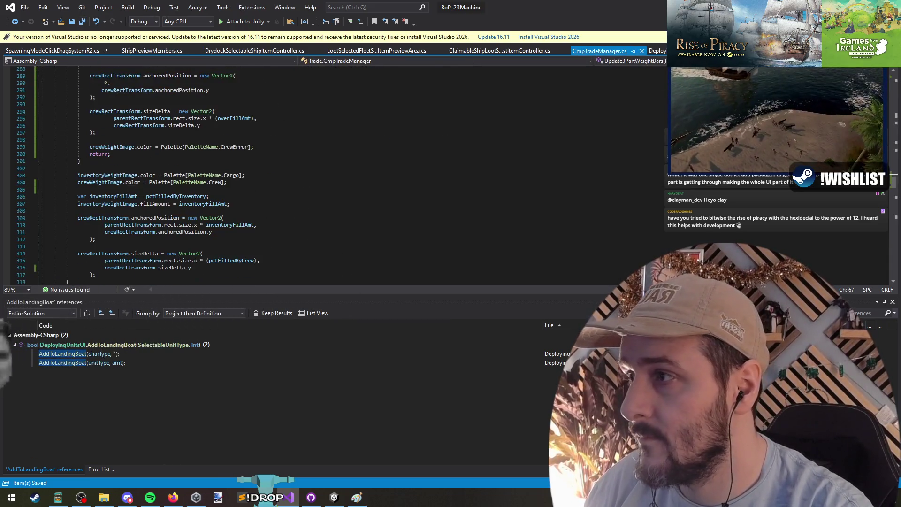
left_click(300, 185)
scroll(300, 185, "down", 8)
scroll(300, 186, "up", 10)
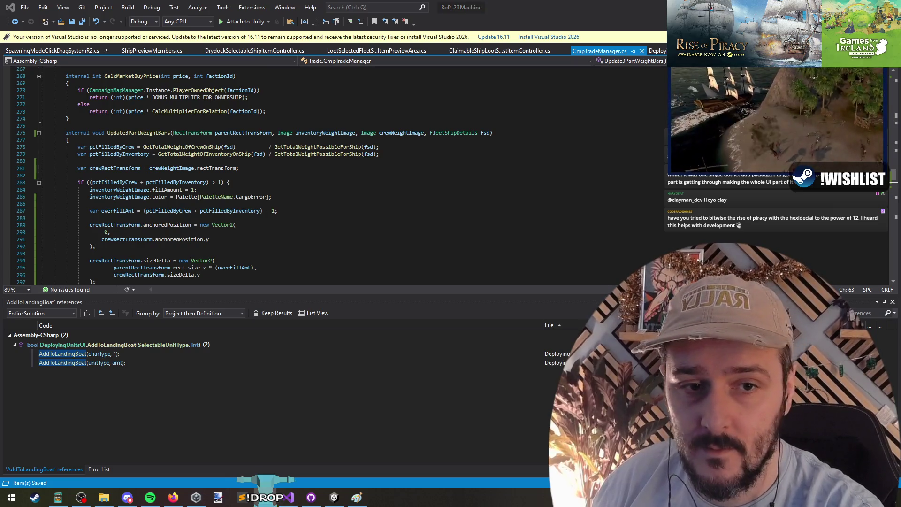
key("ctrl+minus")
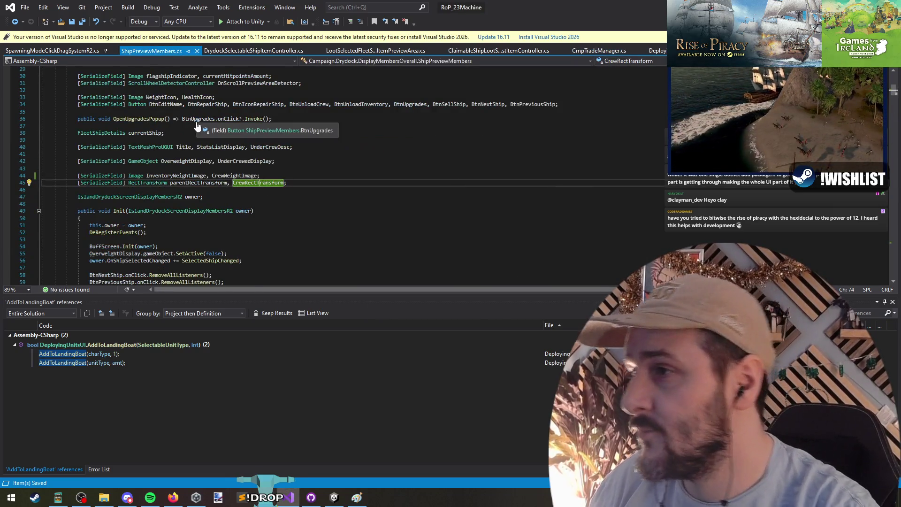
key("ctrl+Home")
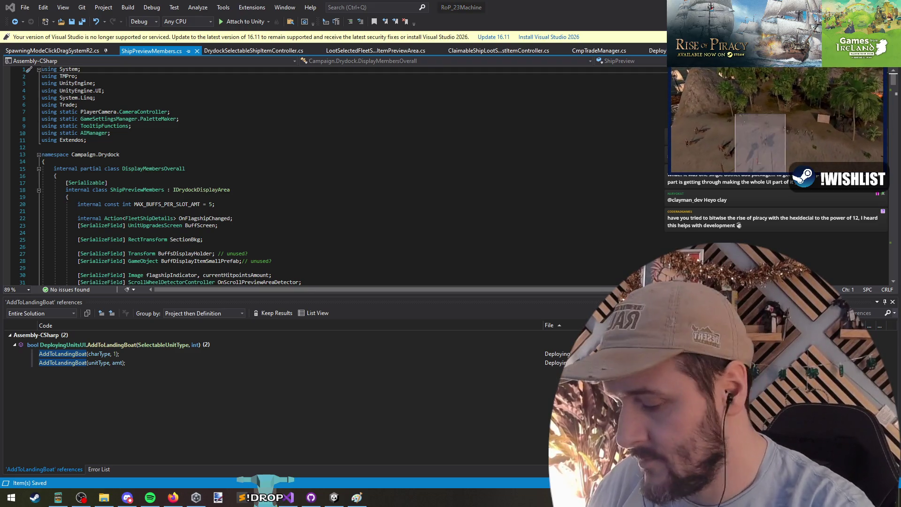
left_click(578, 163)
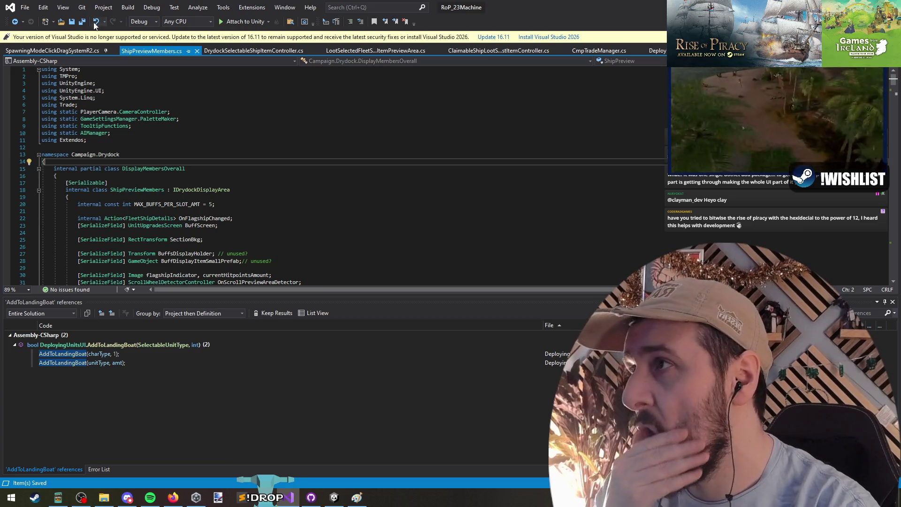
key("alt+Tab")
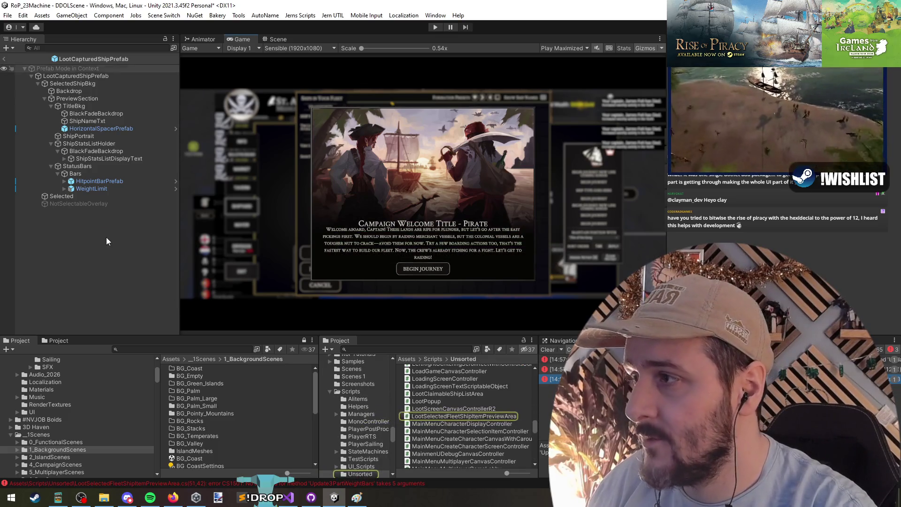
- Delete the CrewRectTransform argument from the erroring Update3PartWeightBars call and save
left_click(79, 76)
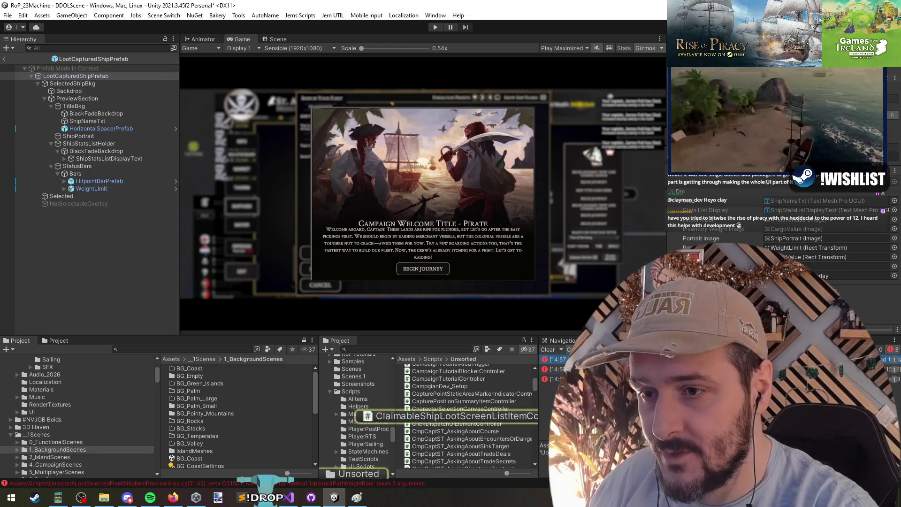
double_click(554, 379)
double_click(435, 175)
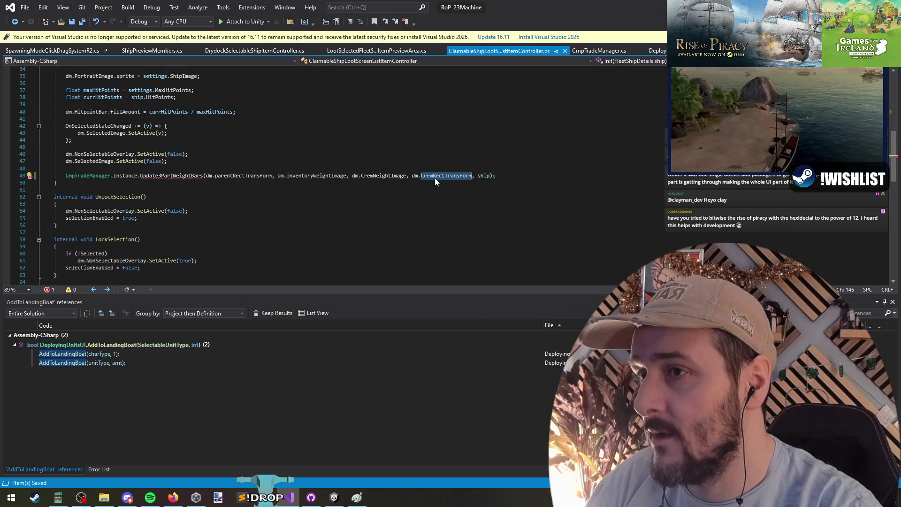
key("BackSpace")
key("BackSpace")
key("BackSpace")
key("BackSpace")
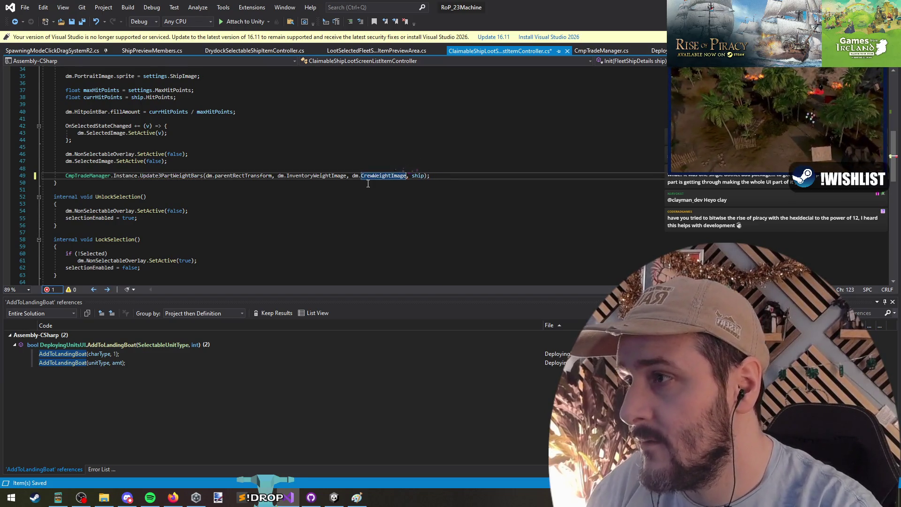
left_click(341, 183)
key("ctrl+s")
left_click(367, 175)
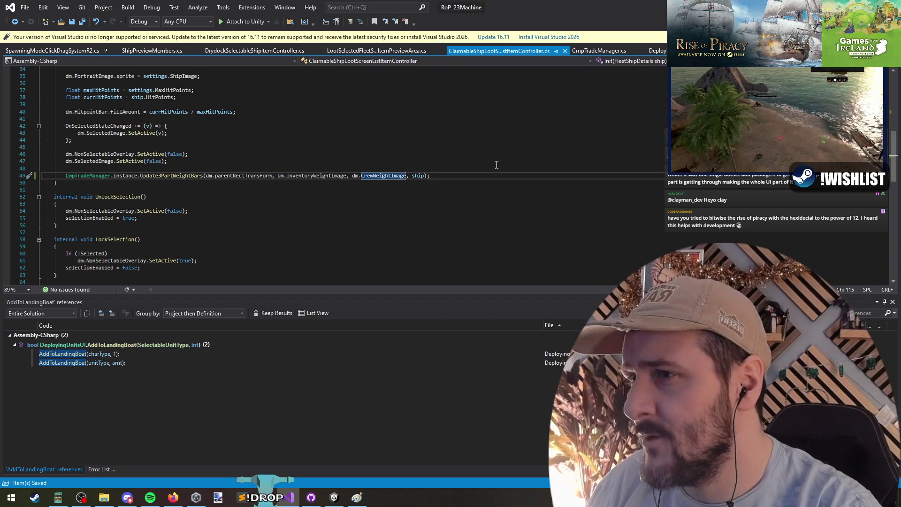
key("alt+Tab")
key("alt+Tab")
- Remove the unused CrewRectTransform field from DisplayMembers and recompile in Unity
key("F12")
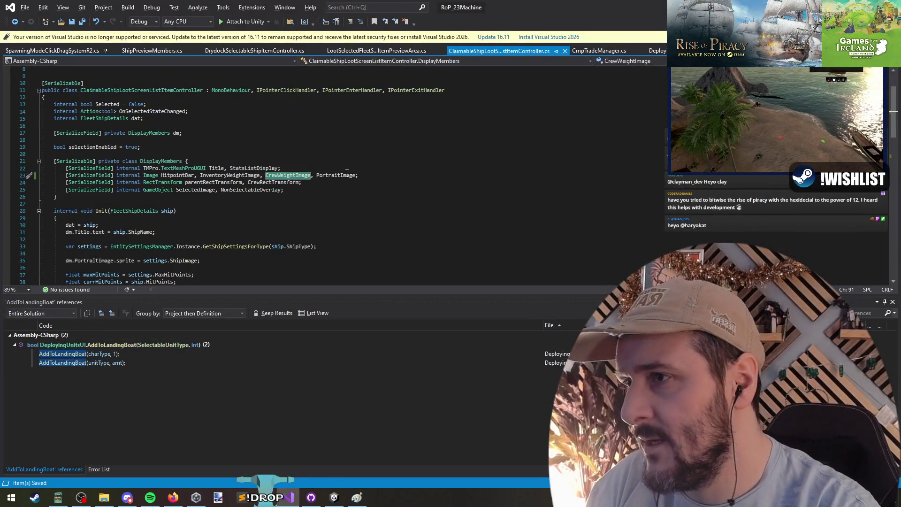
left_click(269, 182)
right_click(269, 182)
left_click(291, 269)
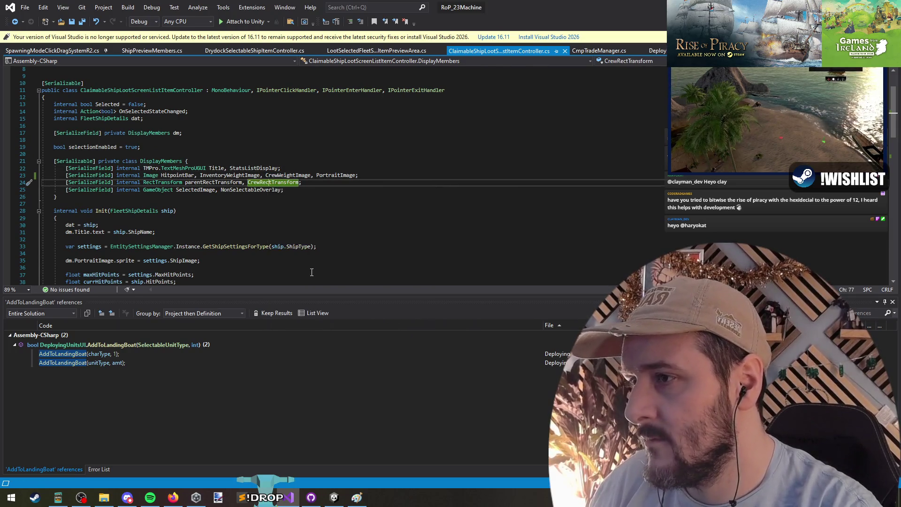
double_click(261, 182)
key("BackSpace")
key("BackSpace")
key("BackSpace")
key("Down")
key("Down")
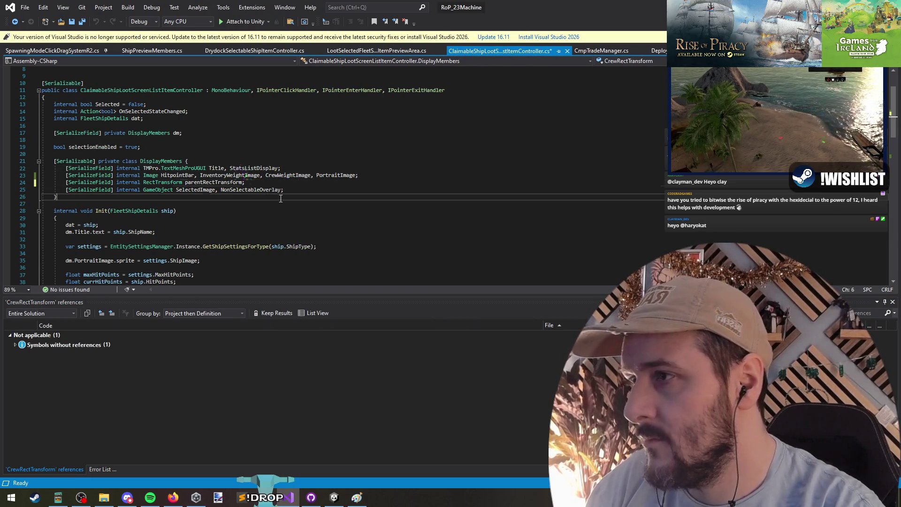
key("alt+Tab")
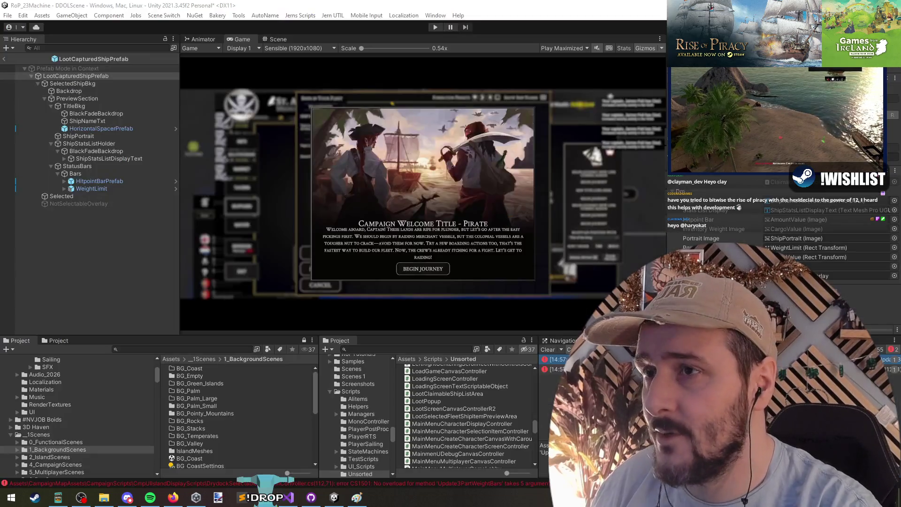
key("alt+Tab")
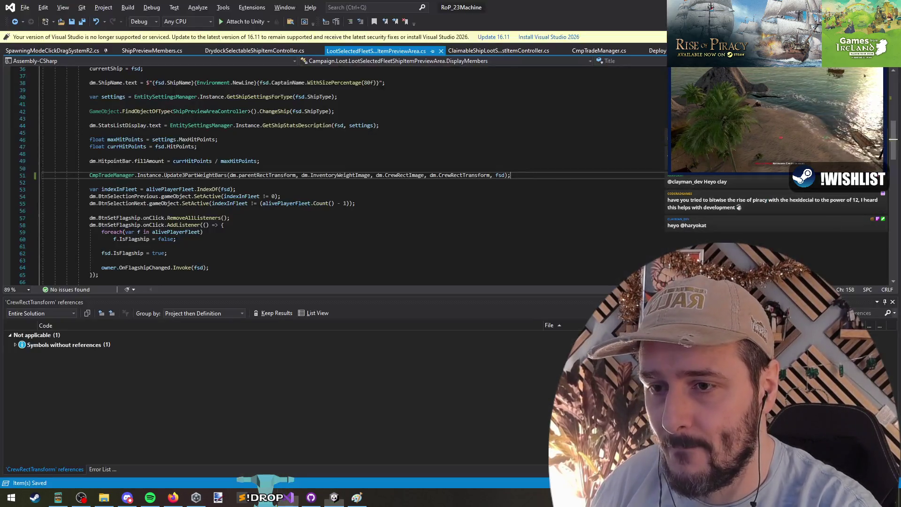
- Remove CrewRectTransform from LootSelectedFleetShipItemPreviewArea's weight-bar call and field declarations
double_click(465, 175)
key("BackSpace")
key("BackSpace")
key("BackSpace")
left_click(292, 162)
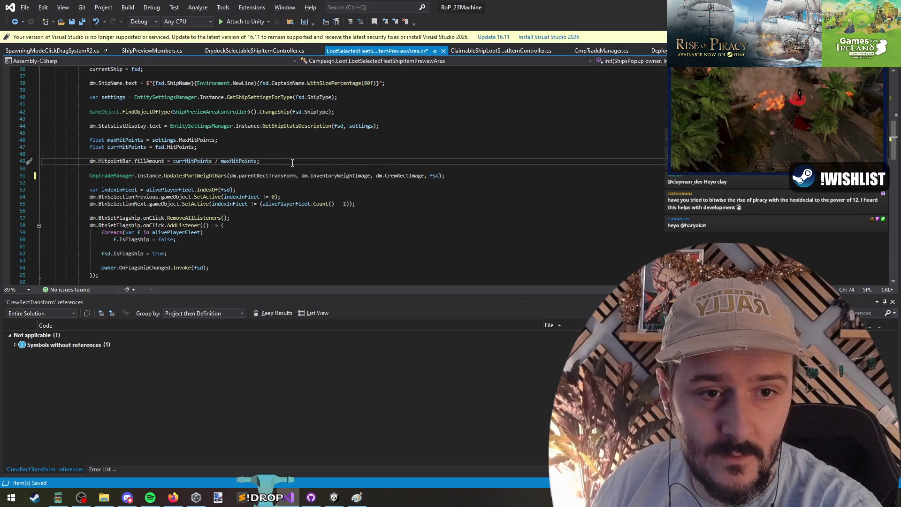
left_click(208, 176)
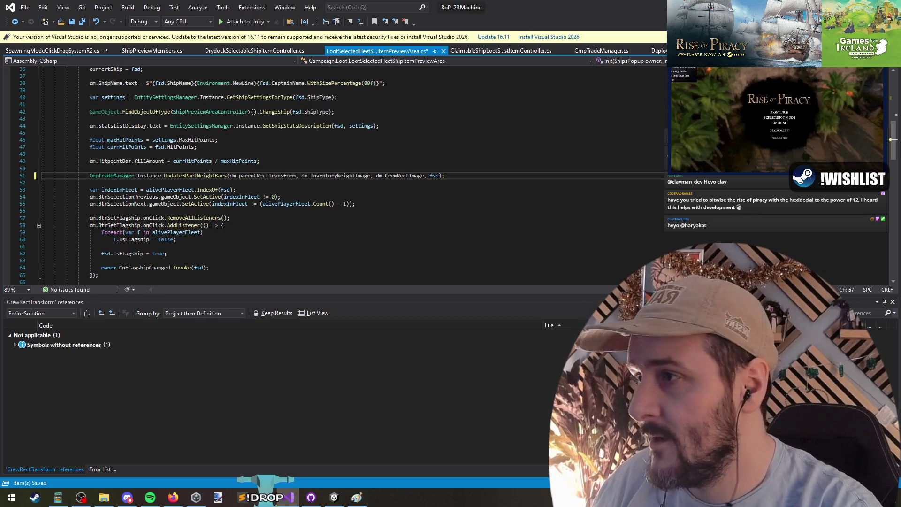
left_click(420, 175)
key("F12")
double_click(282, 182)
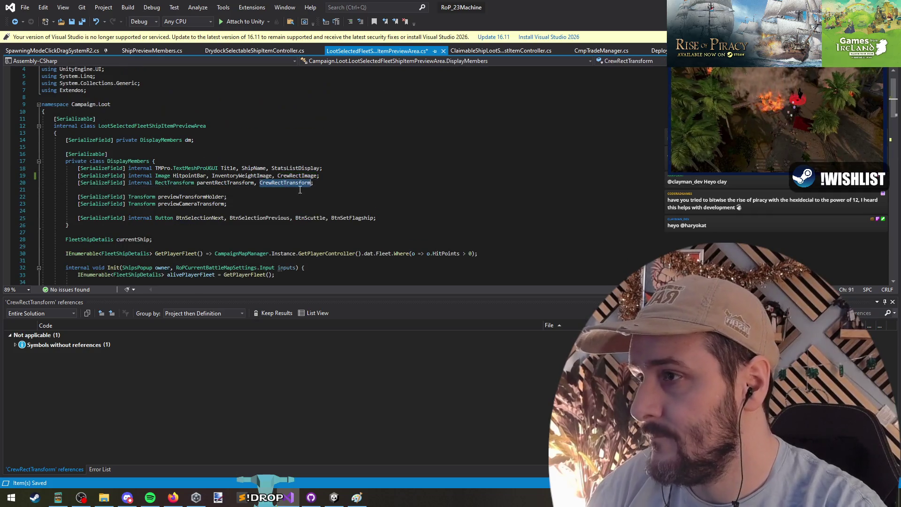
key("BackSpace")
key("BackSpace")
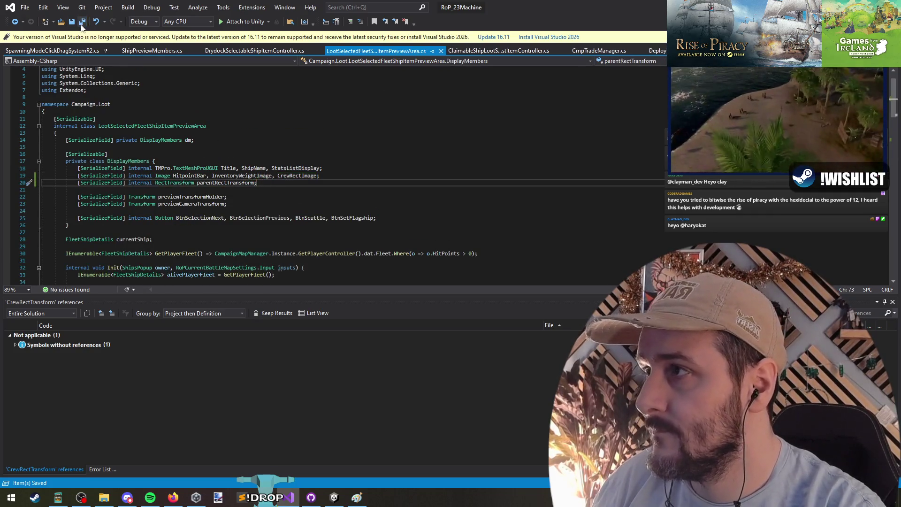
key("alt+Tab")
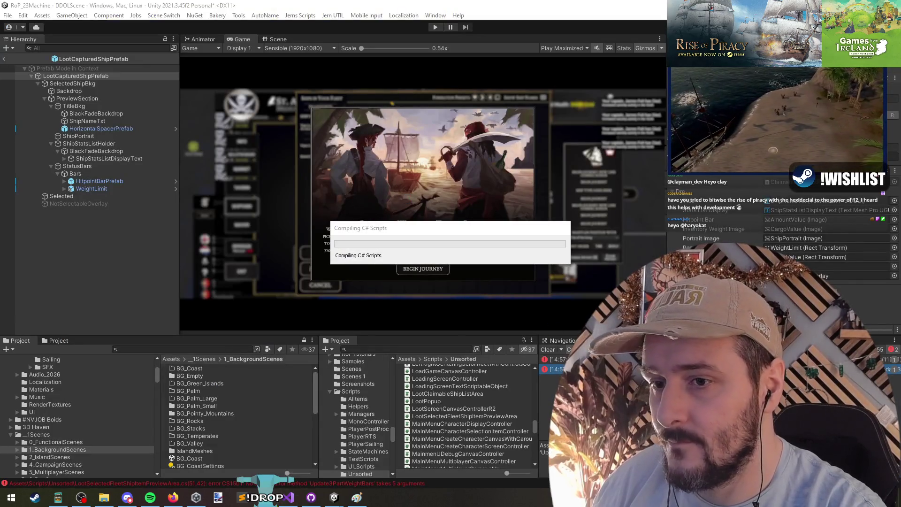
- From the compile error, jump to CrewWeightCurrent and remove it from the RectTransform fields
double_click(556, 359)
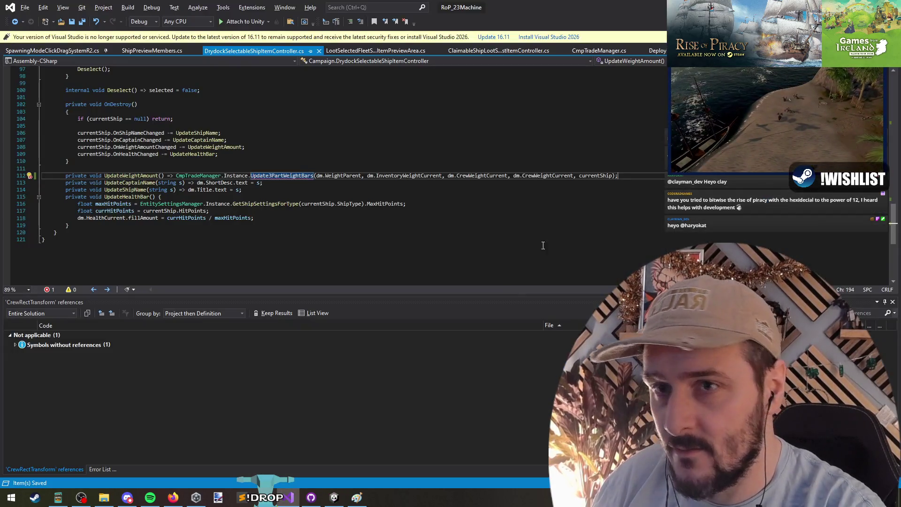
double_click(547, 175)
key("F12")
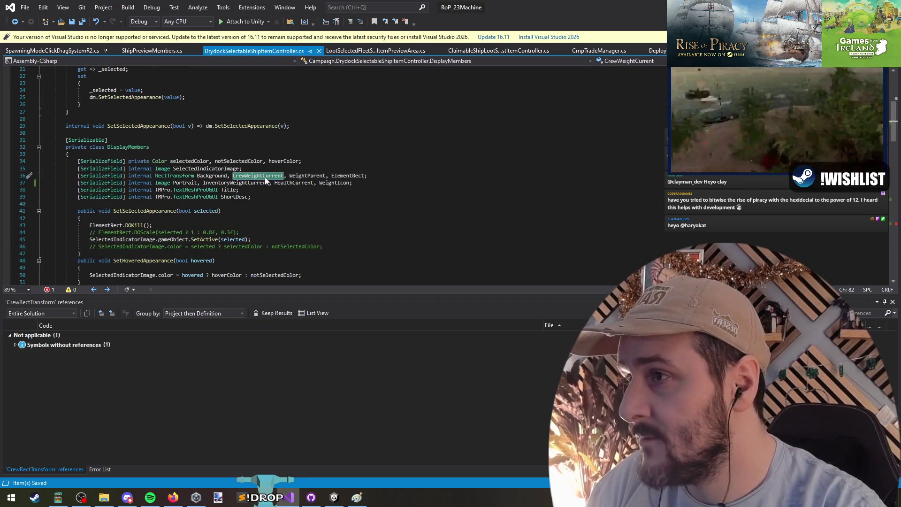
key("Delete")
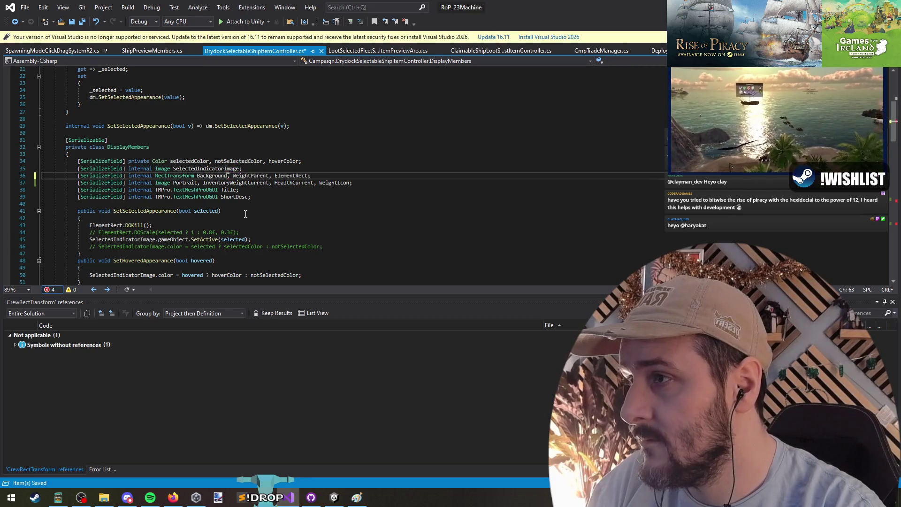
- Delete the duplicate CrewWeightCurrent argument from the UpdateWeightAmount call on line 112
left_click(262, 176)
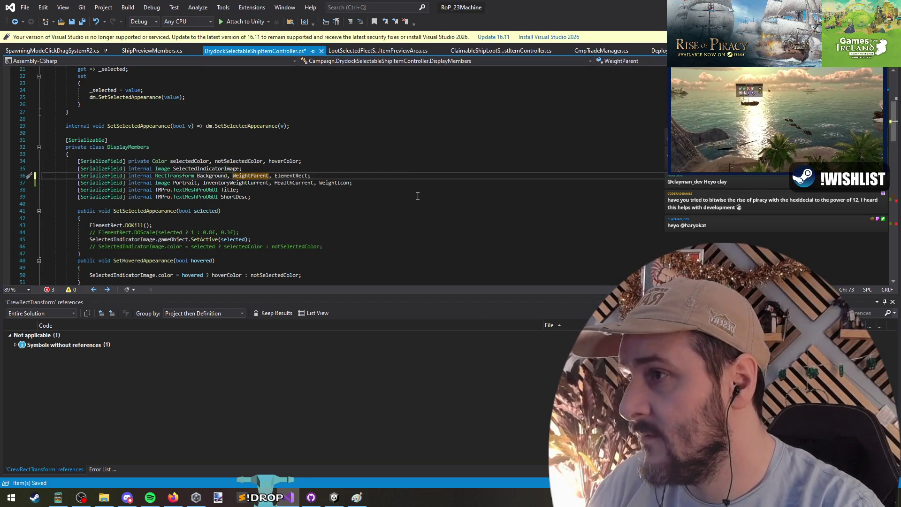
right_click(244, 176)
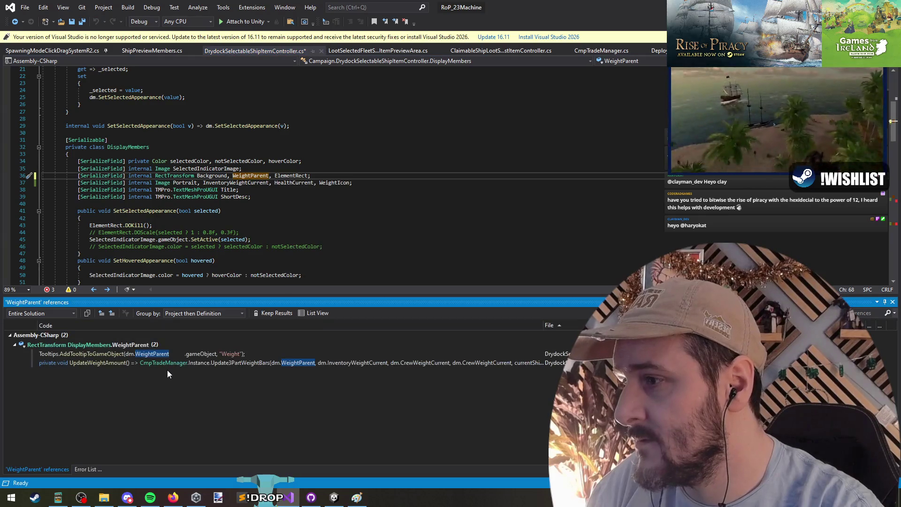
double_click(211, 355)
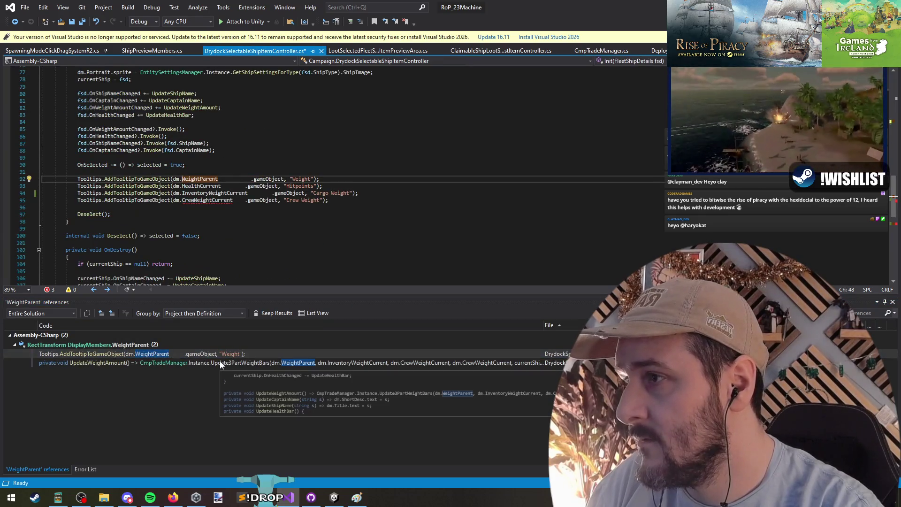
double_click(219, 363)
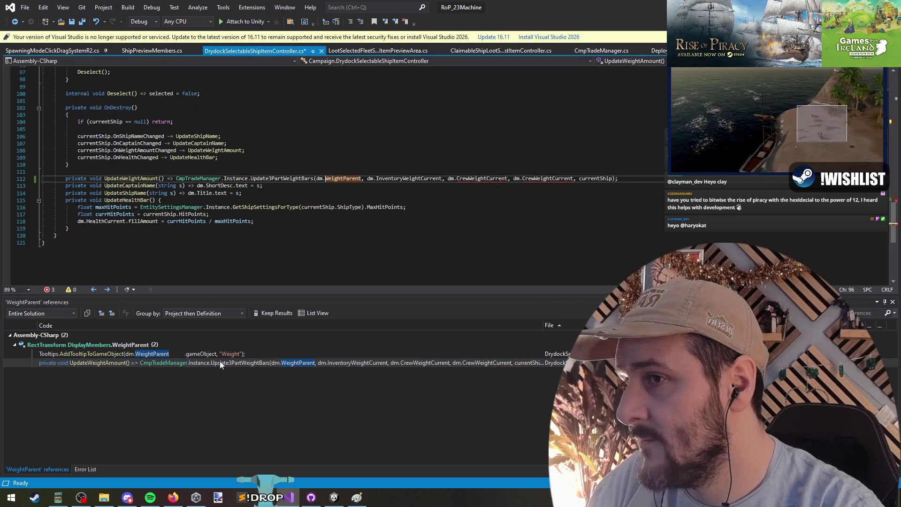
double_click(548, 178)
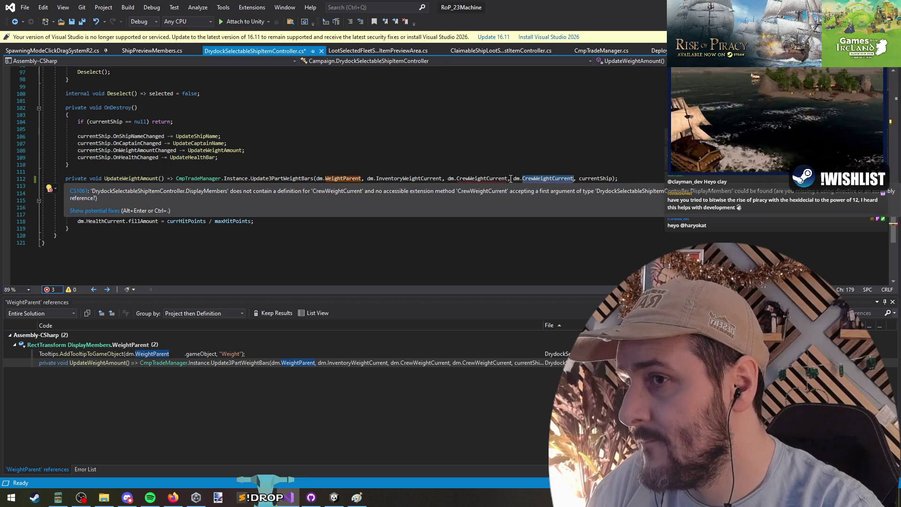
left_click_drag(510, 178, 574, 178)
key("Delete")
- Declare CrewWeightCurrent as an Image field after WeightIcon and save the script
double_click(484, 181)
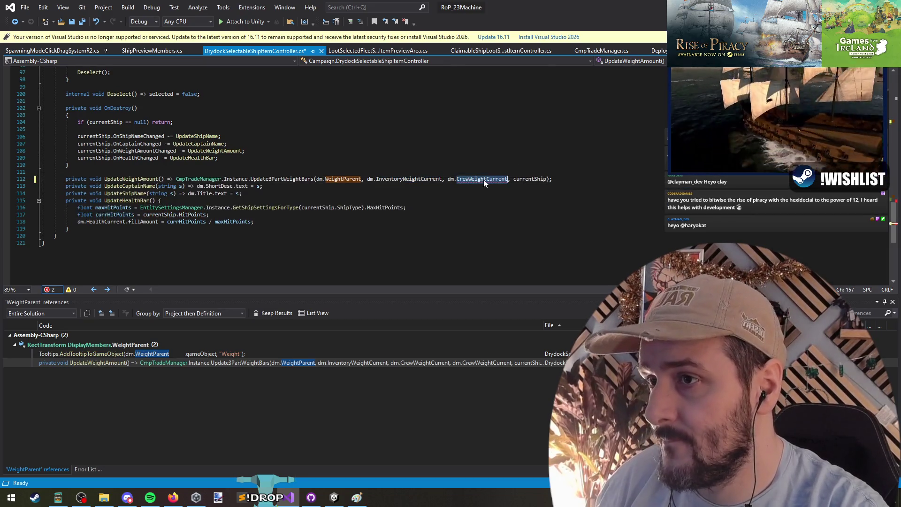
left_click(429, 180, "ctrl")
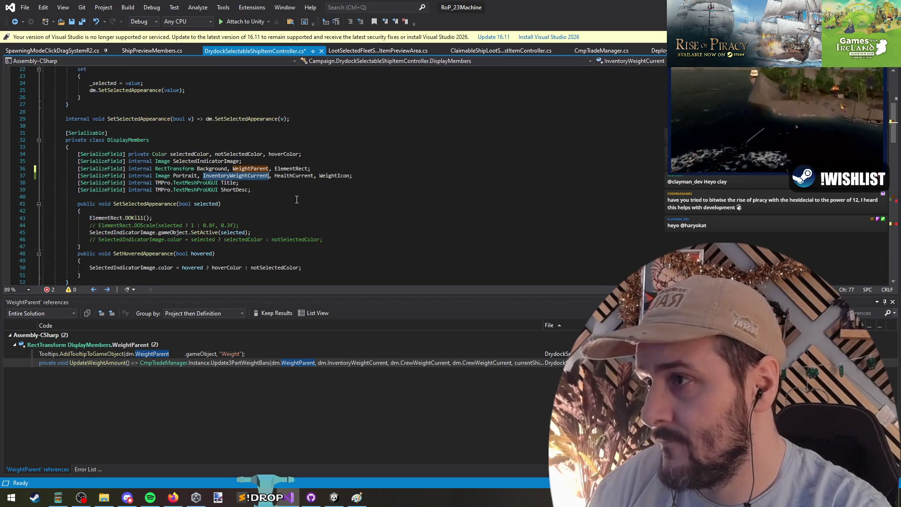
left_click(347, 177)
type(", CrewWeightCurrent")
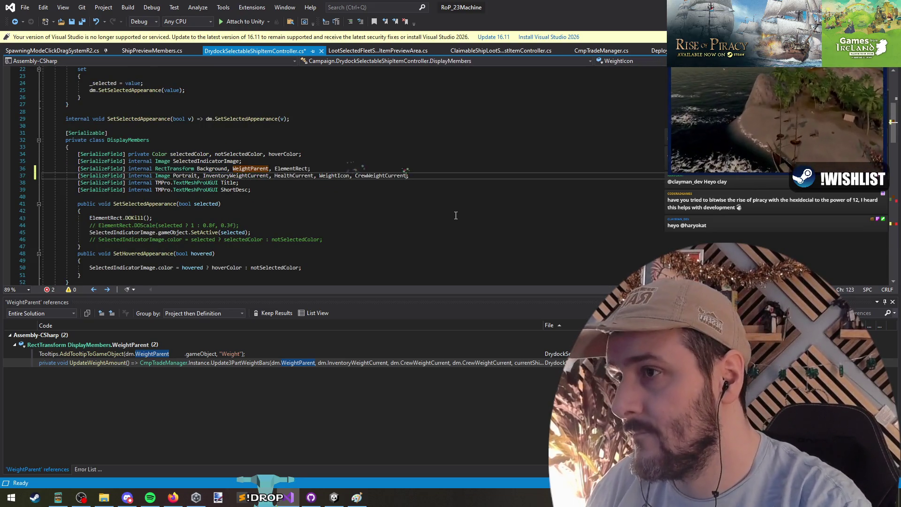
key("ctrl+s")
- Check the Crew Weight tooltip registration lines, then return to Unity to recompile
key("ctrl+minus")
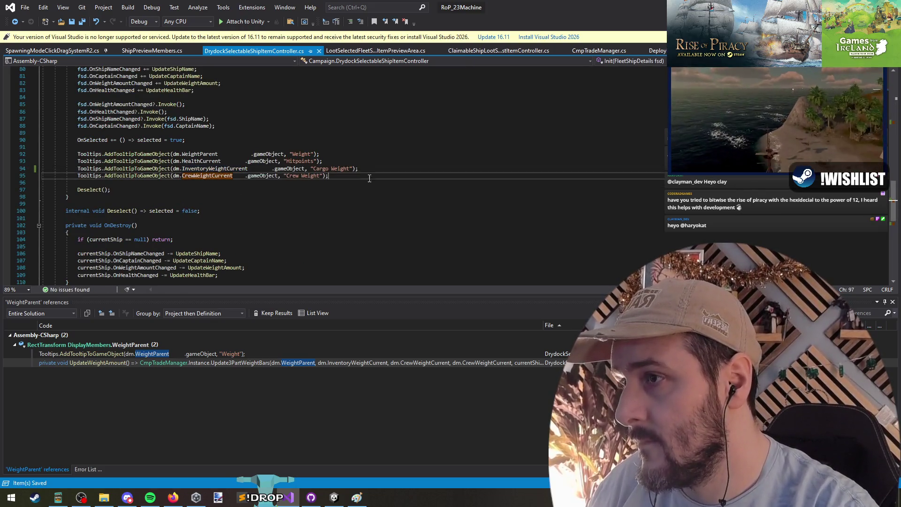
left_click_drag(328, 176, 56, 156)
left_click(197, 147)
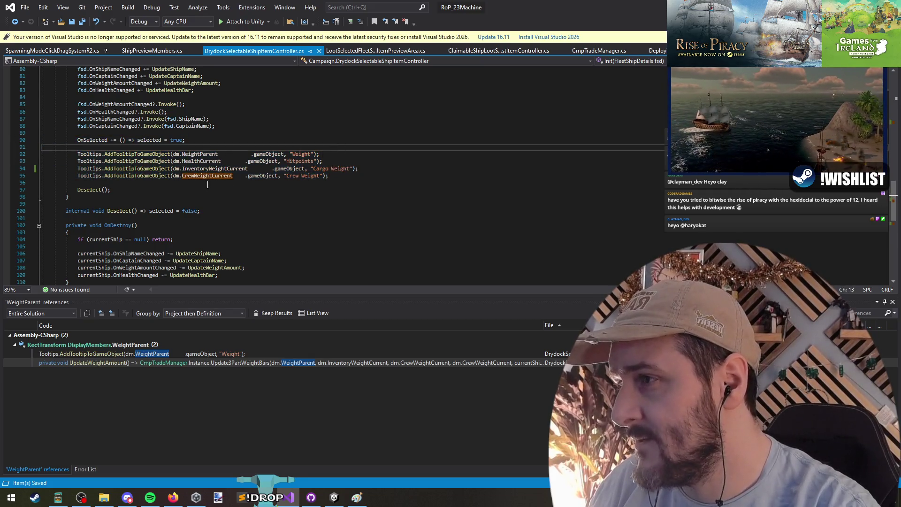
left_click(195, 176)
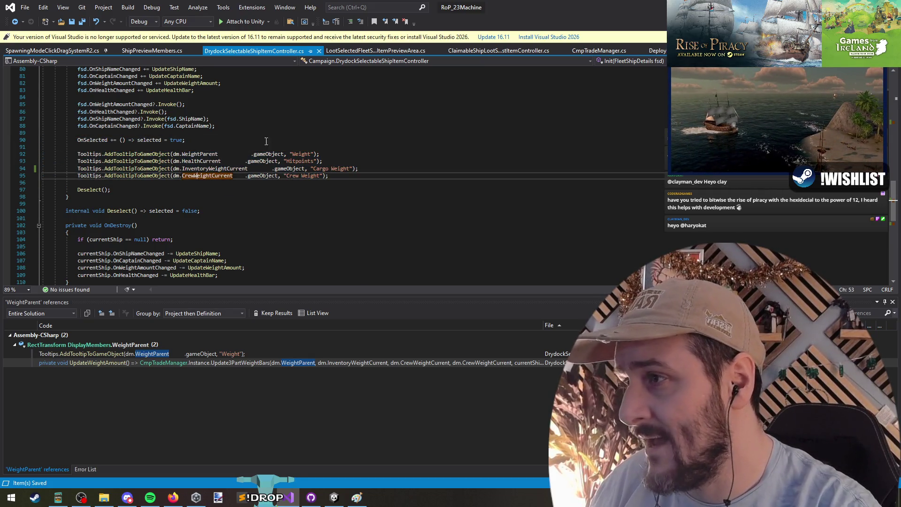
left_click(202, 154)
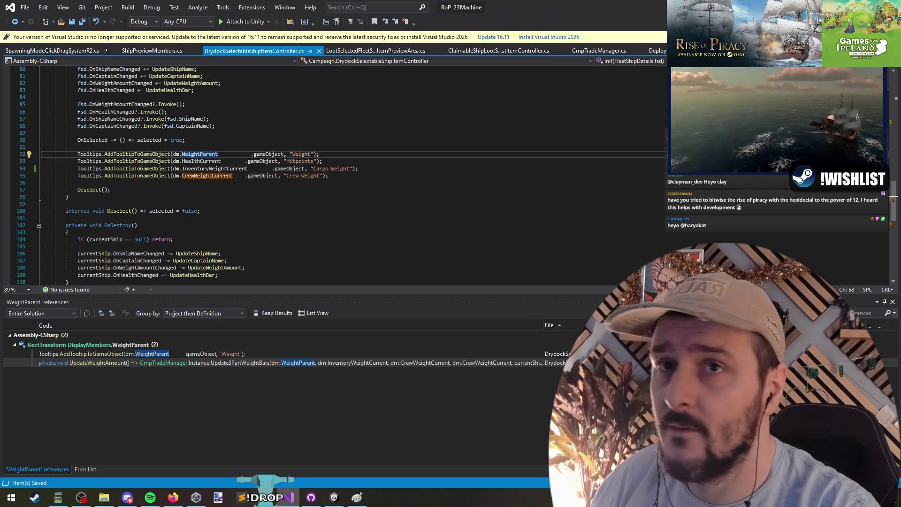
key("alt+Tab")
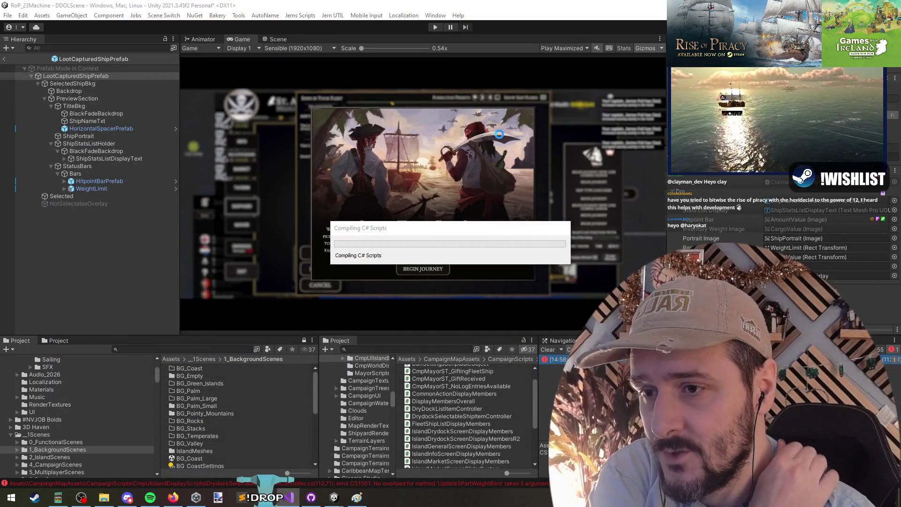
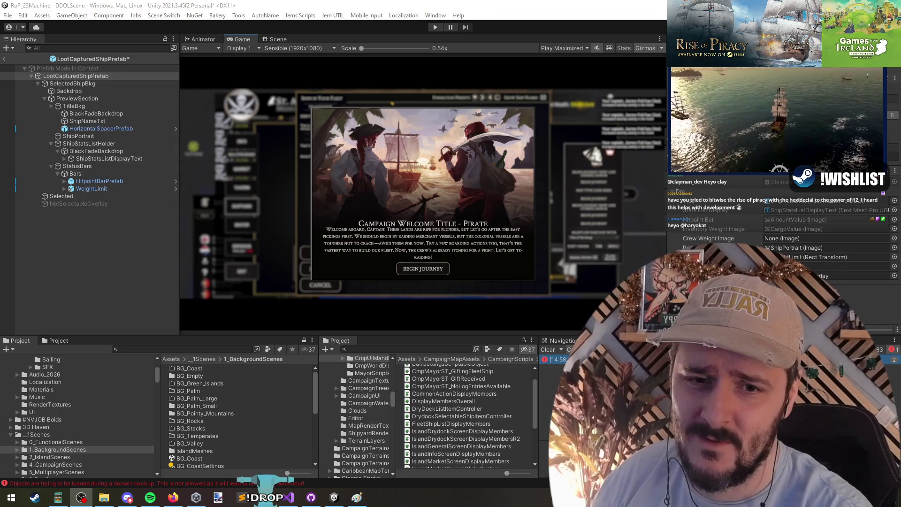
- Show the prefab in a 2D Scene view with the Rect tool and select the LootCapturedShipPrefab root
left_click(486, 193)
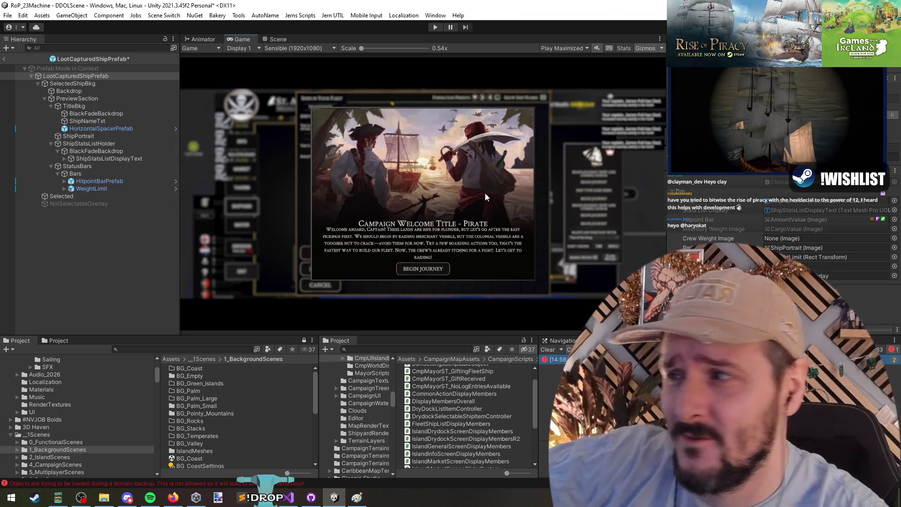
left_click(94, 77)
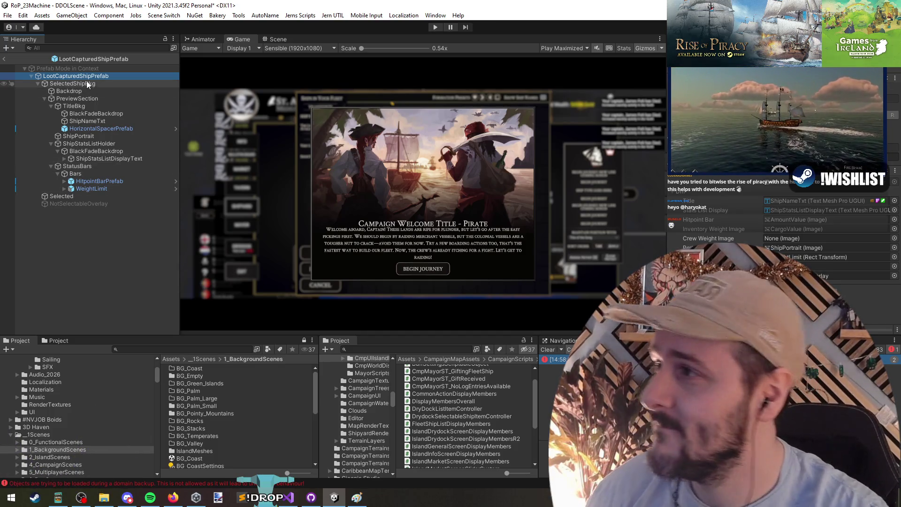
left_click(272, 41)
left_click(272, 40)
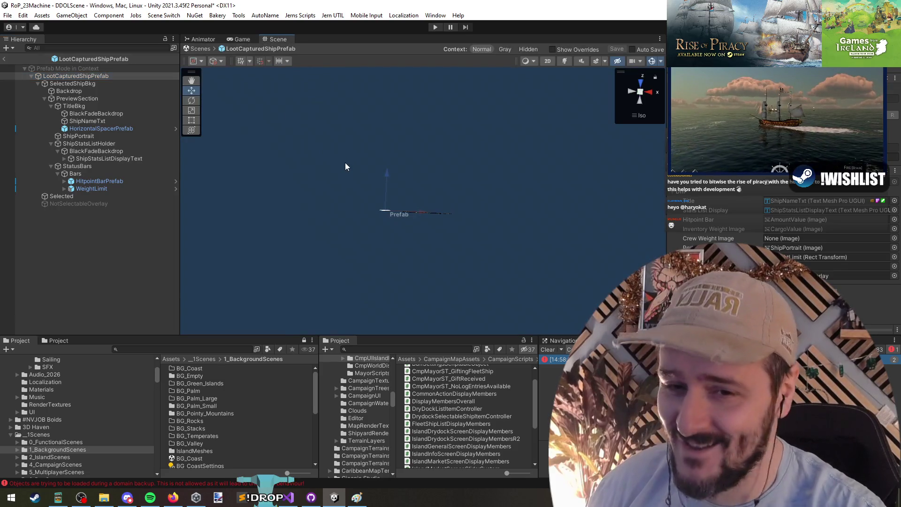
left_click(548, 61)
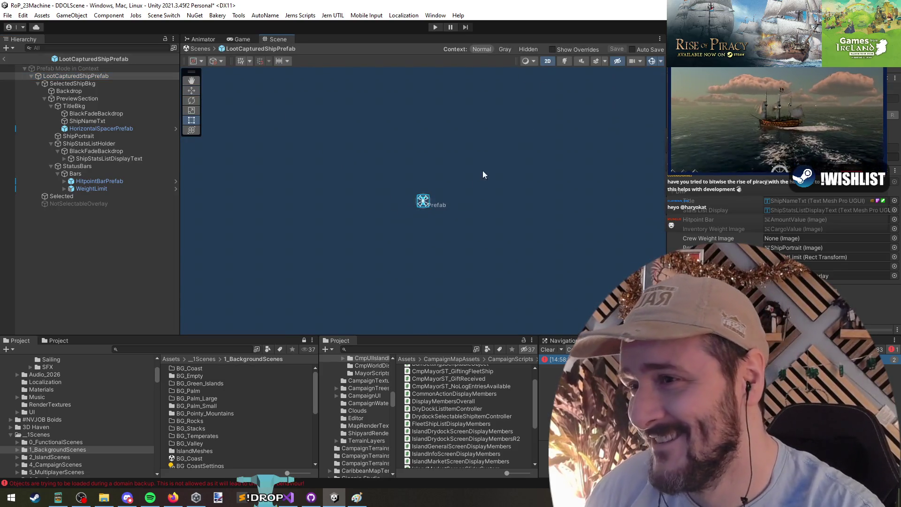
key("t")
left_click(125, 181)
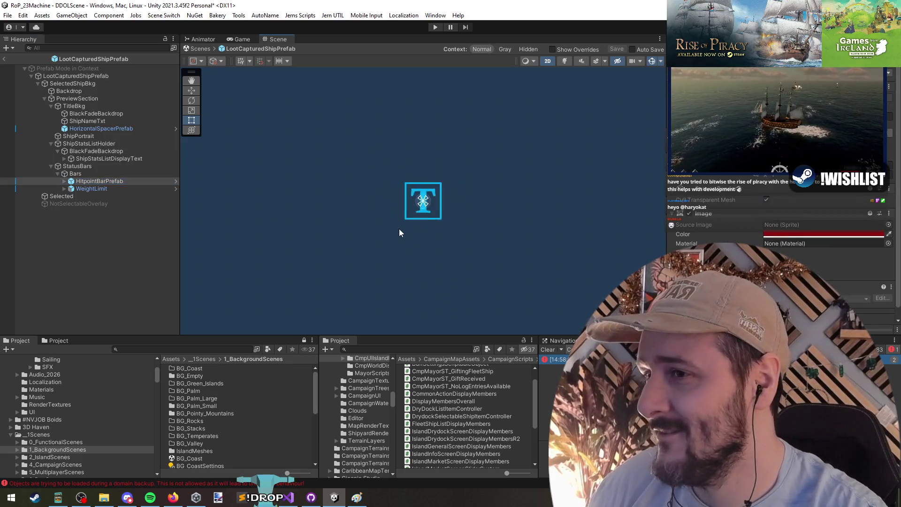
left_click(66, 77)
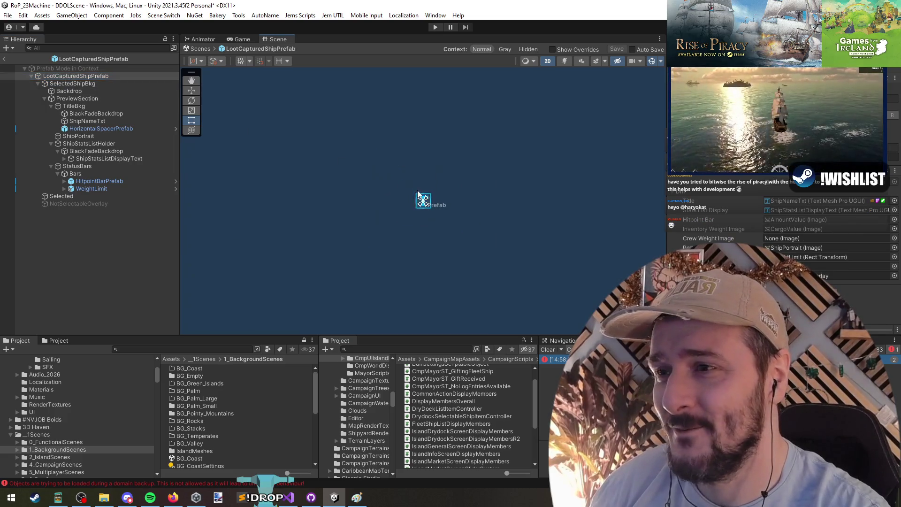
- Drag TroopValue into the Crew Weight Image field, save the prefab and return to CampaignMap_Functional
scroll(465, 176, "down", 1)
scroll(458, 189, "up", 3)
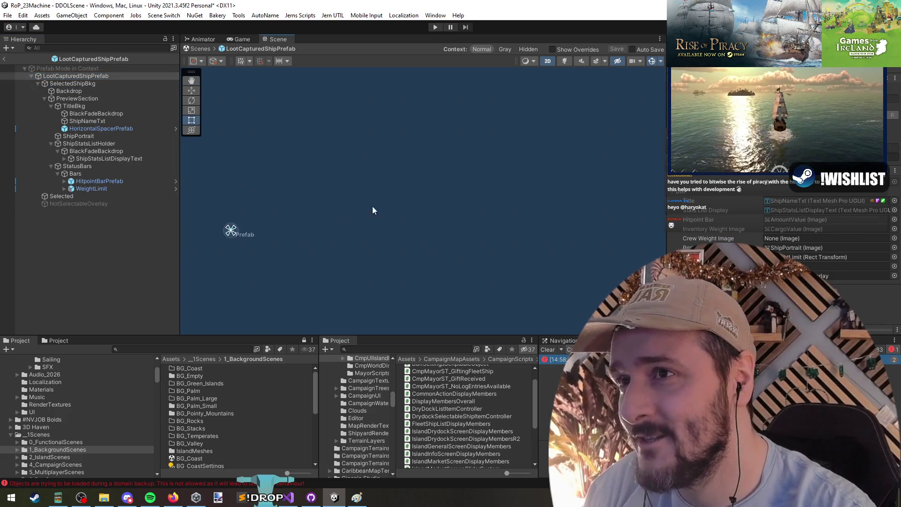
scroll(407, 234, "down", 3)
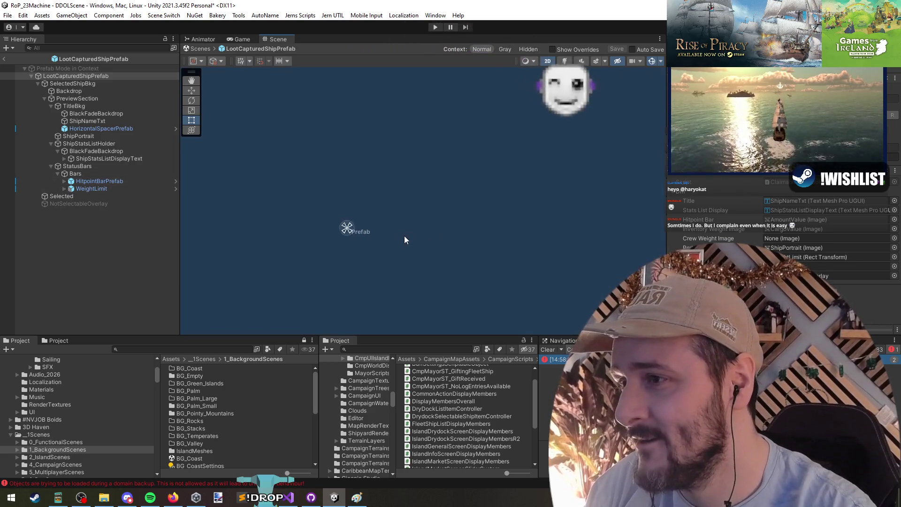
left_click(789, 229)
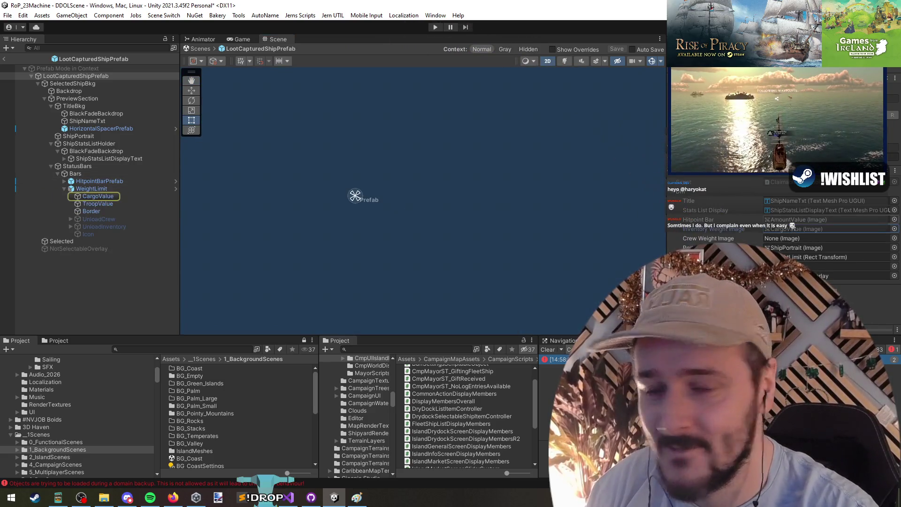
left_click_drag(116, 203, 792, 239)
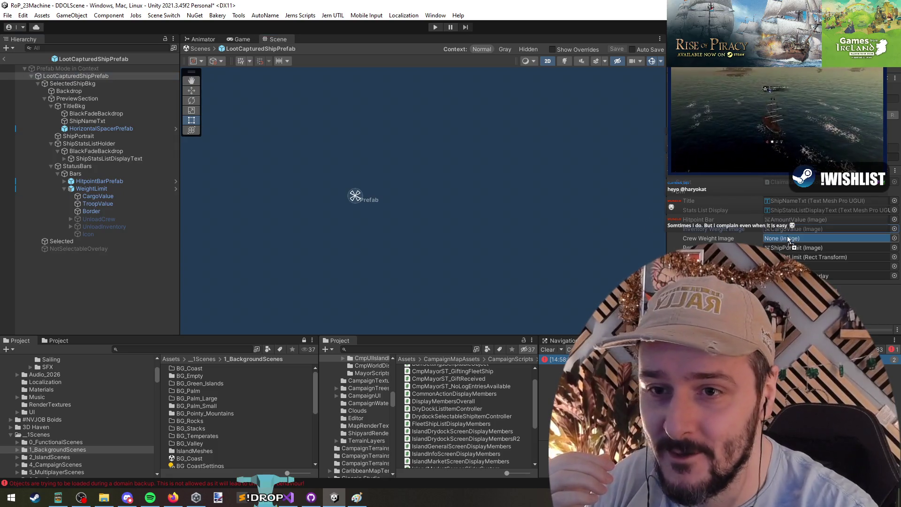
left_click(793, 238)
left_click(785, 230)
left_click(785, 238)
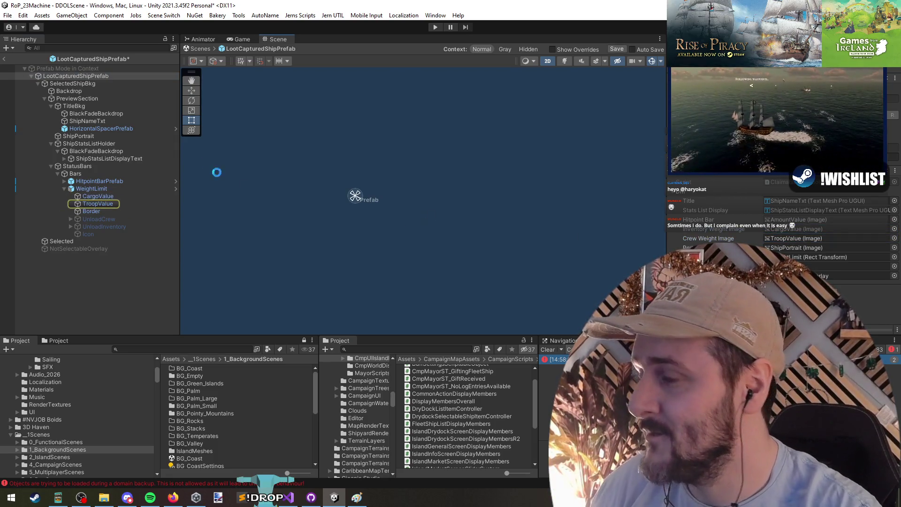
key("ctrl+s")
left_click(4, 61)
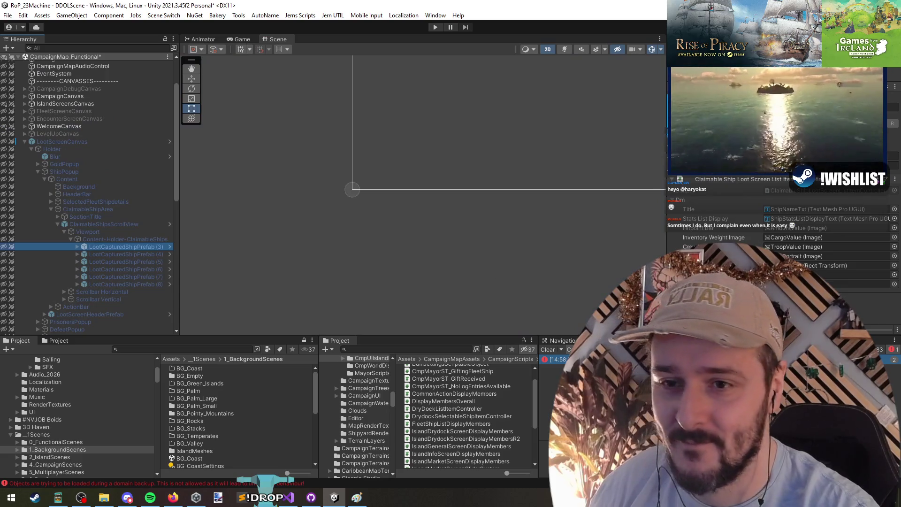
key("alt+Tab")
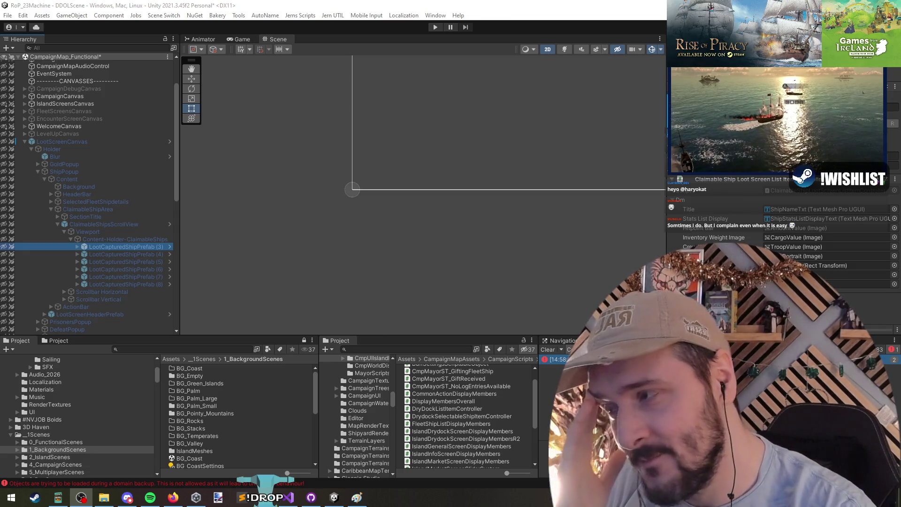
left_click(433, 290)
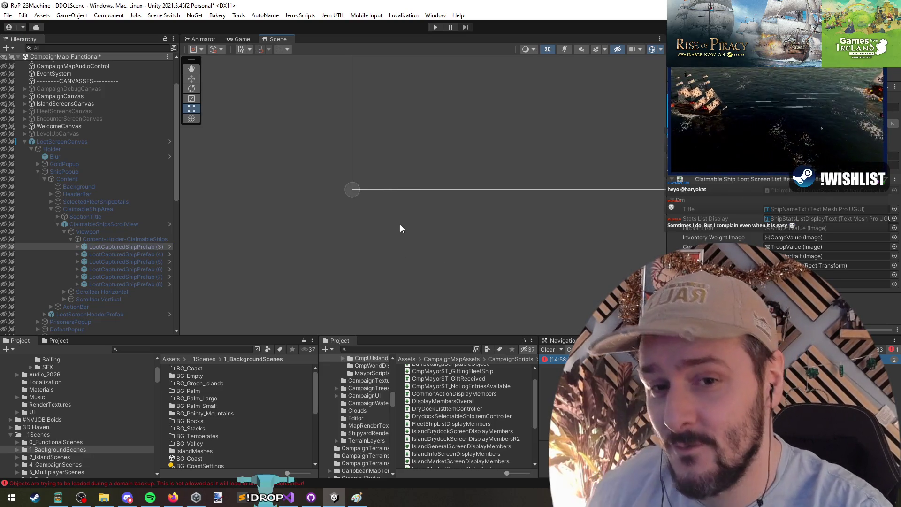
key("alt+Tab")
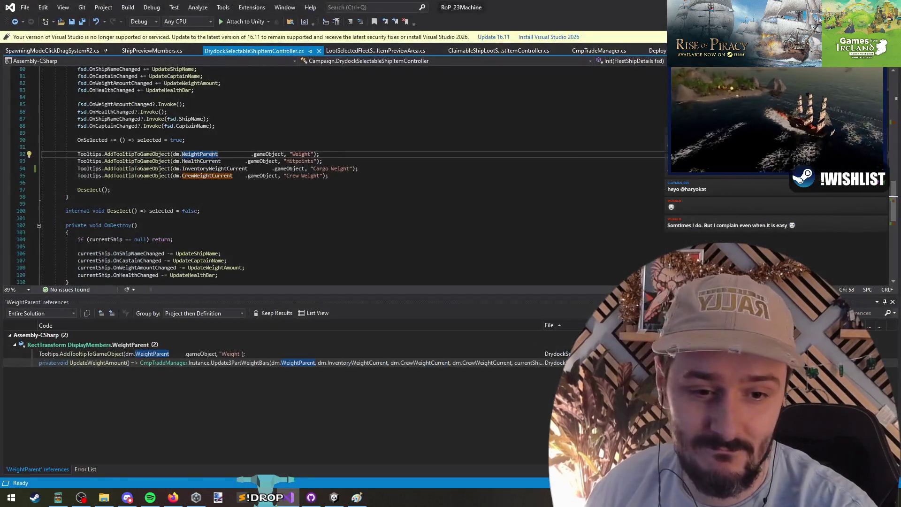
key("alt+Tab")
key("alt+Tab")
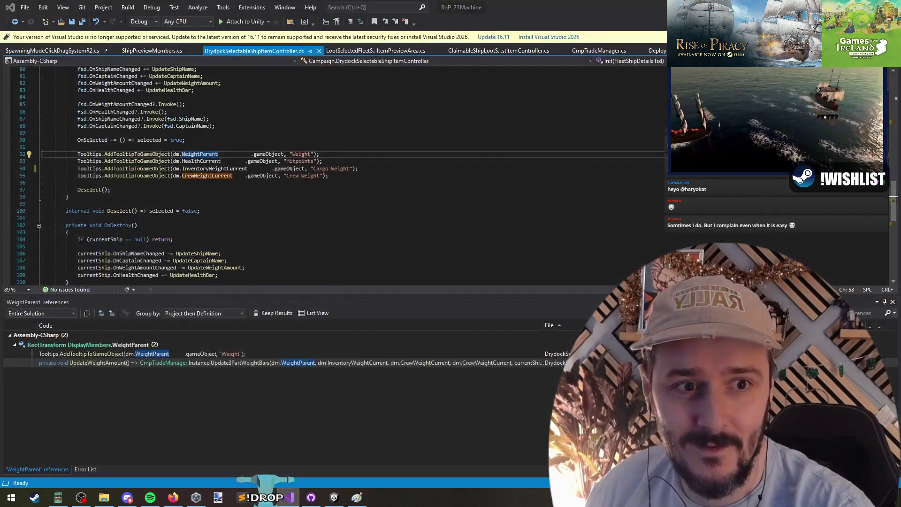
key("alt+Tab")
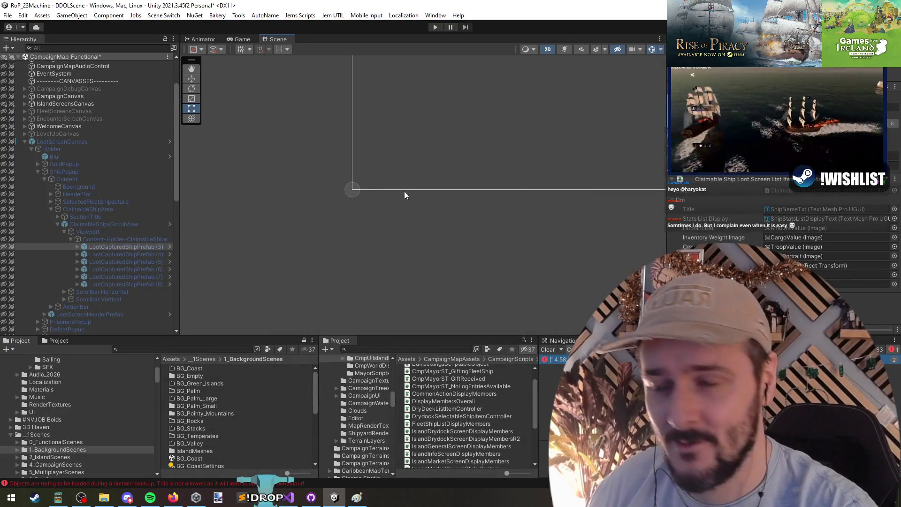
- Collapse LootScreenCanvas in the Hierarchy and select the CampaignMap_Functional scene root
left_click(108, 231)
left_click(66, 171)
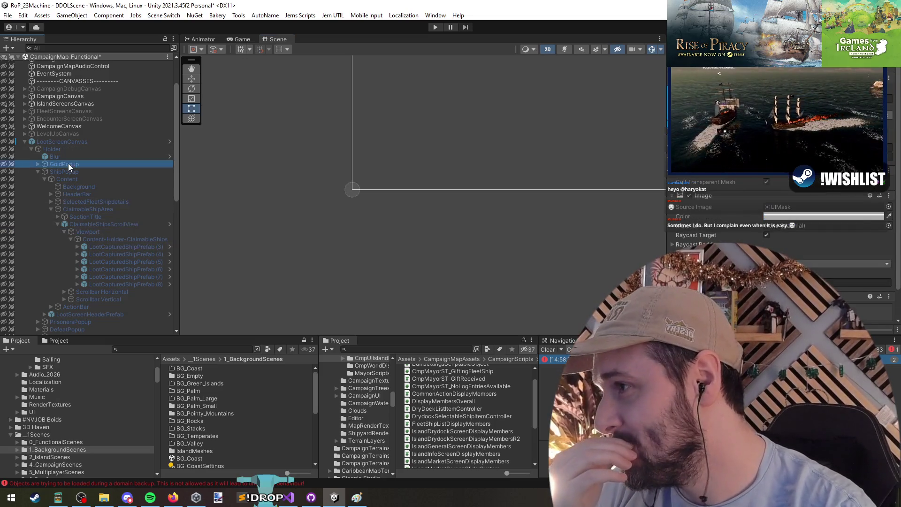
key("Left")
key("Left")
key("Left")
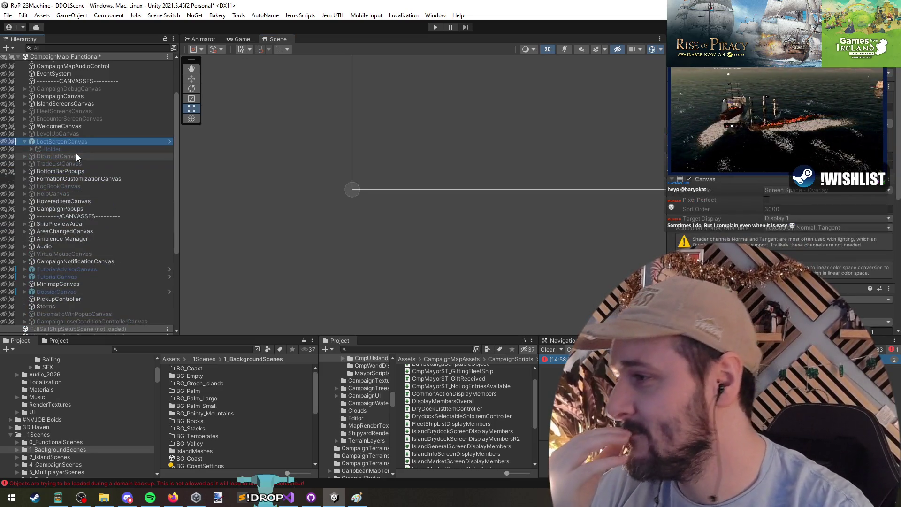
key("Left")
key("Down")
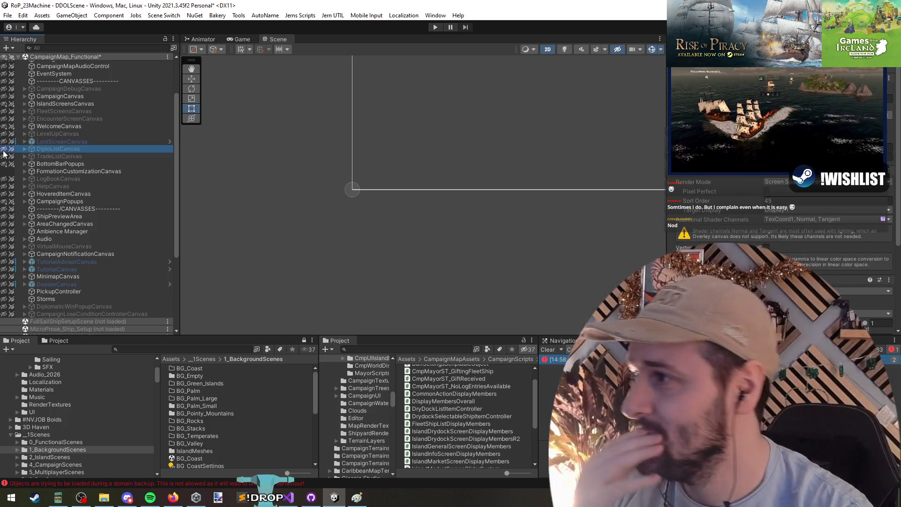
scroll(112, 109, "up", 3)
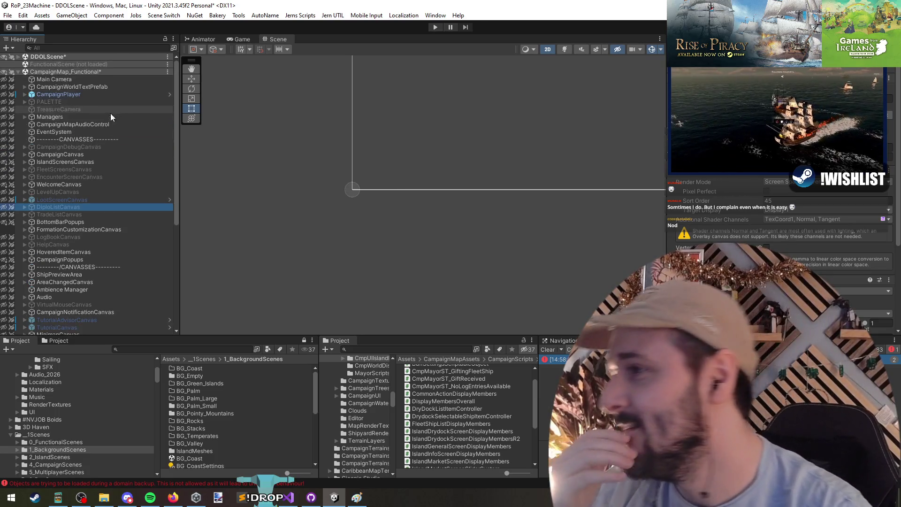
left_click(84, 72)
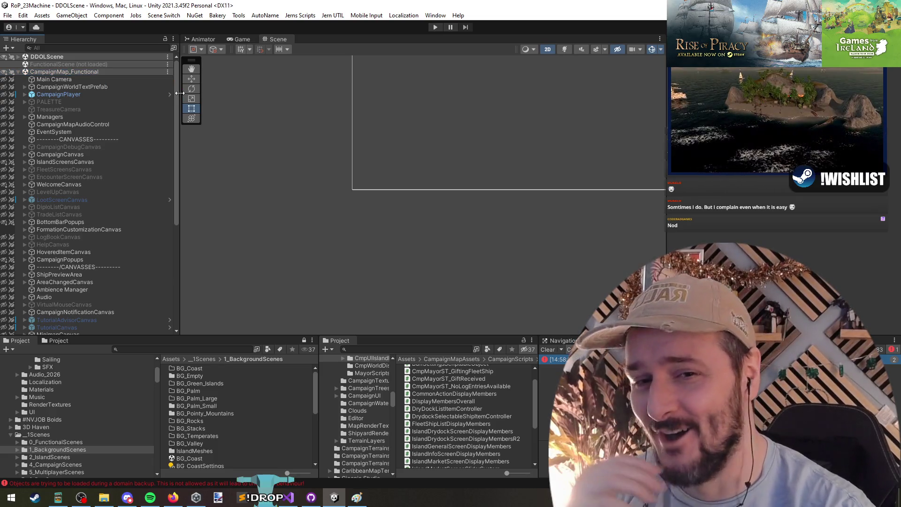
- Focus the Hierarchy search field to filter for ClaimableShipLootScreenListItemController
left_click(101, 48)
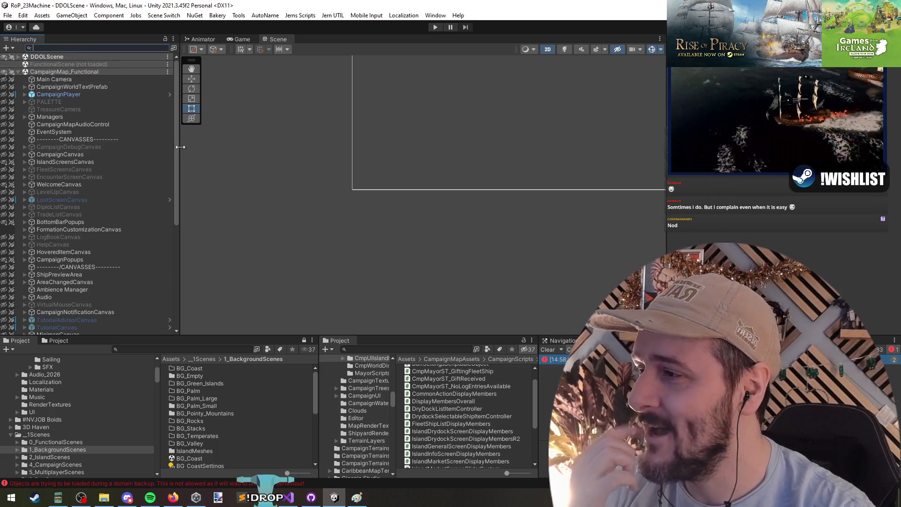
key("alt+Tab")
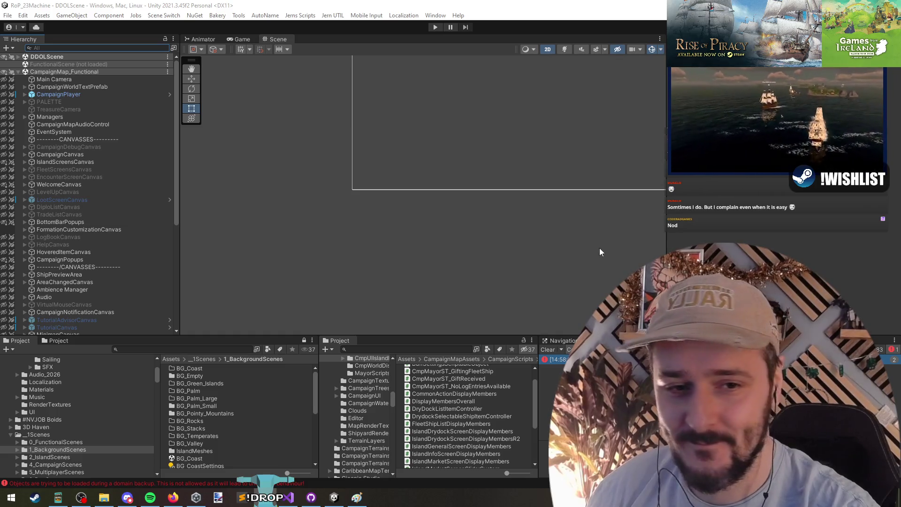
left_click(109, 48)
- Filter for the loot list item controllers, then search LootSelectedFleetShipItemPreviewArea, find nothing, and clear it
type("ClaimableShipLootScreenListItemController")
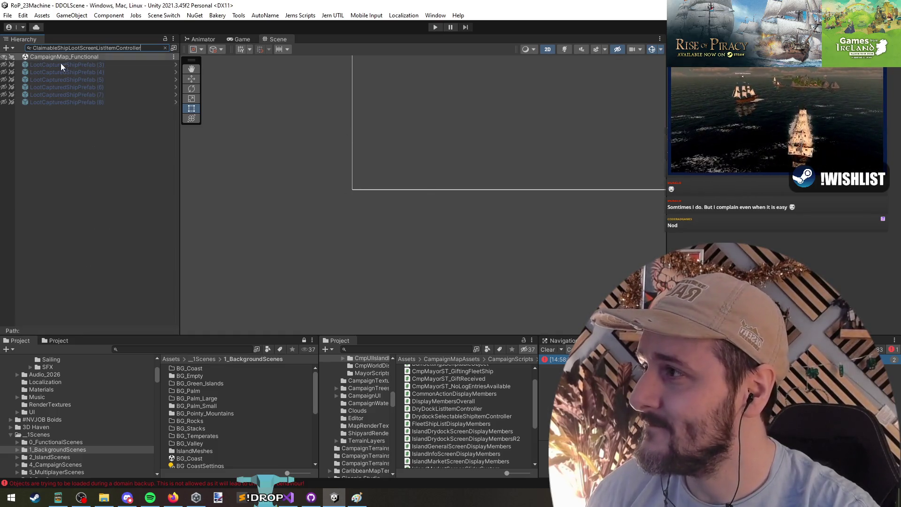
left_click(58, 64)
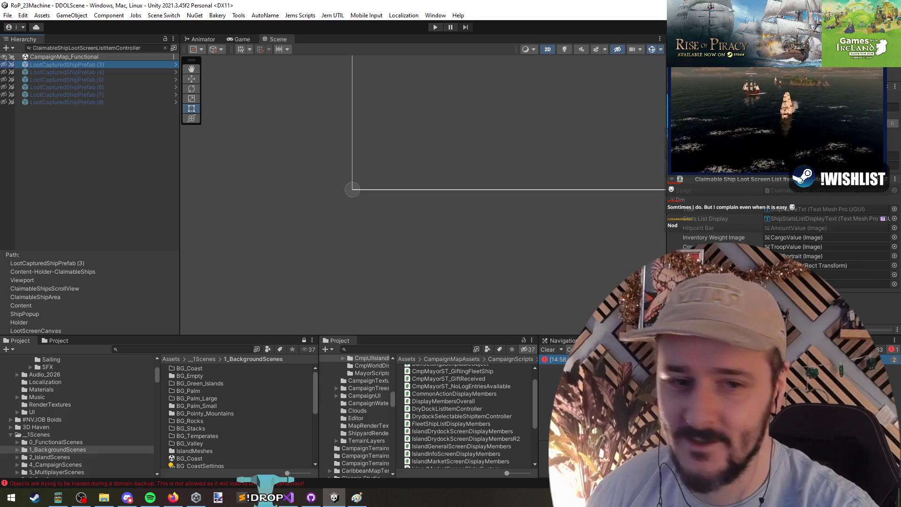
key("ctrl+f")
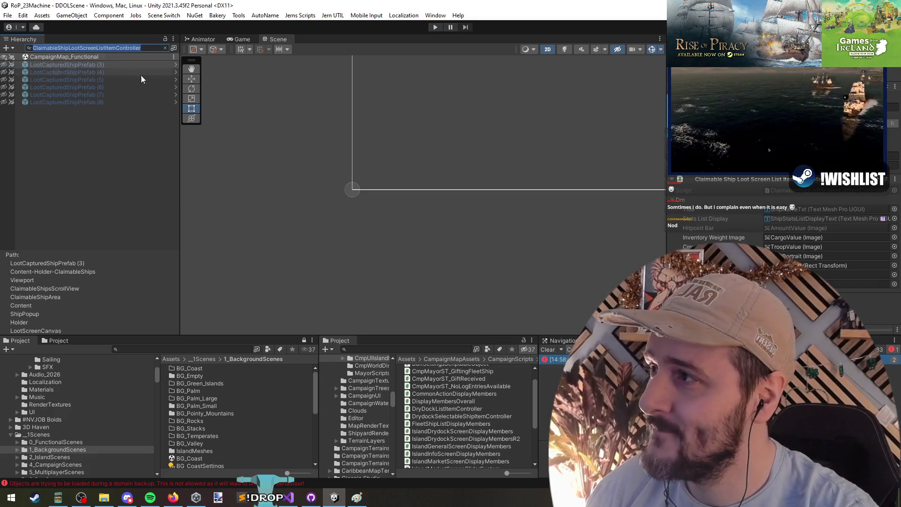
type("LootSelectedFleetShipItemPreviewArea")
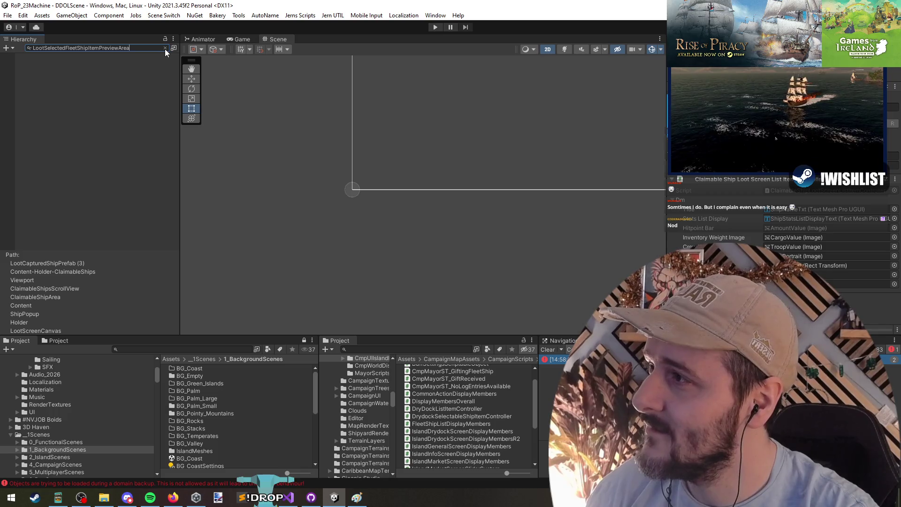
left_click(165, 49)
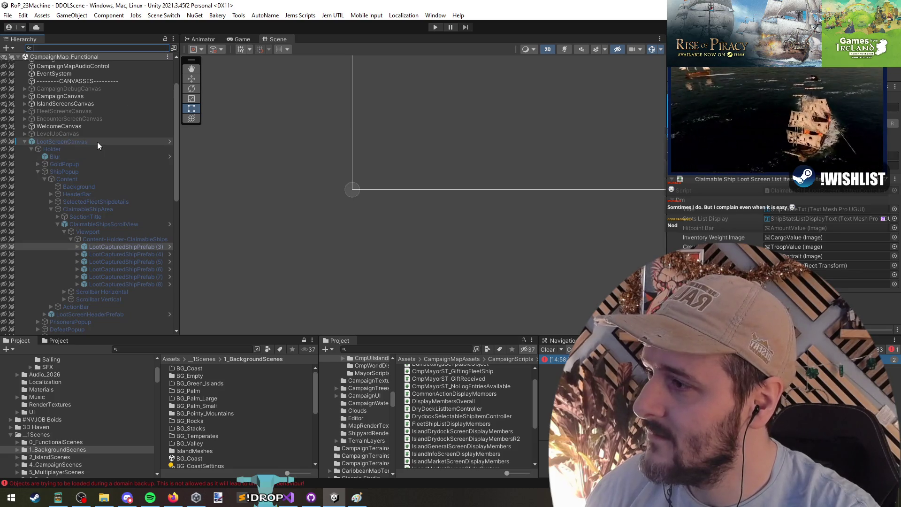
type("LootSelectedFleetShipItemPreviewArea")
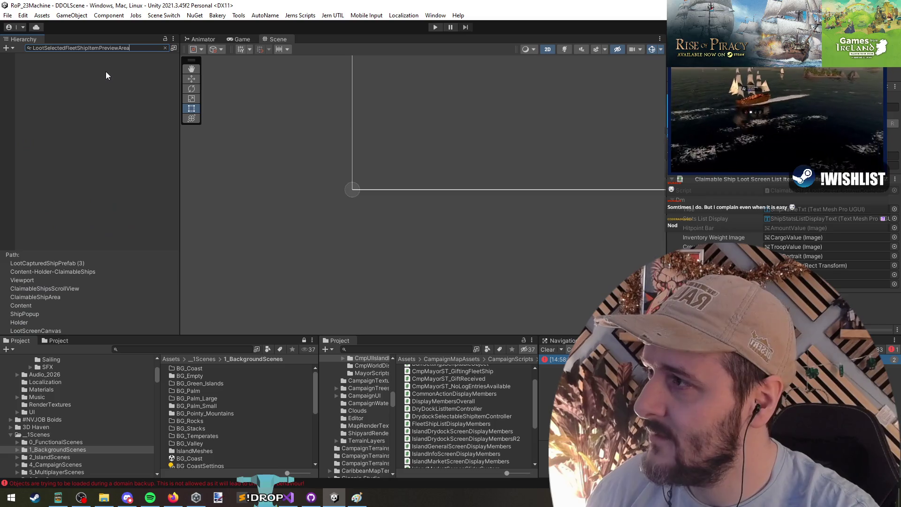
key("BackSpace")
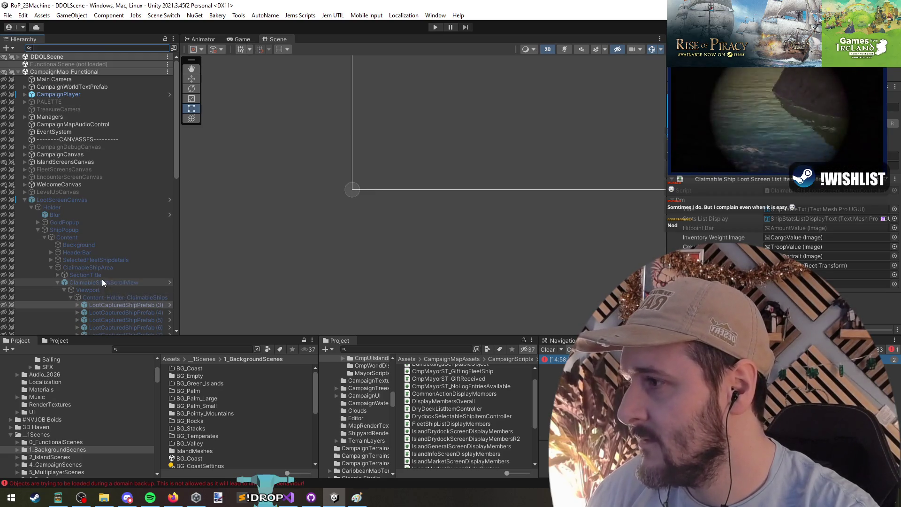
- Select LootScreenCanvas and scroll the Inspector to the Cmp UI_Loot Screen Canvas Controller's Ships Popup references
left_click(120, 305)
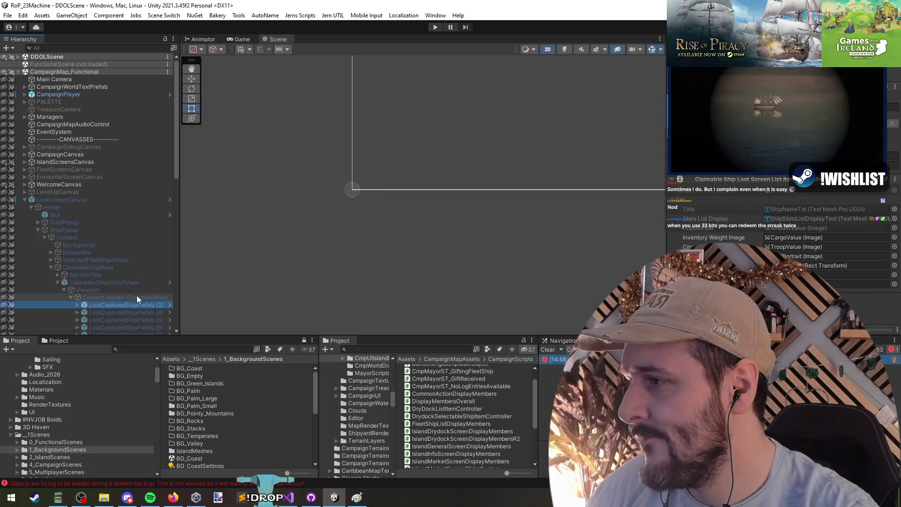
scroll(147, 274, "down", 5)
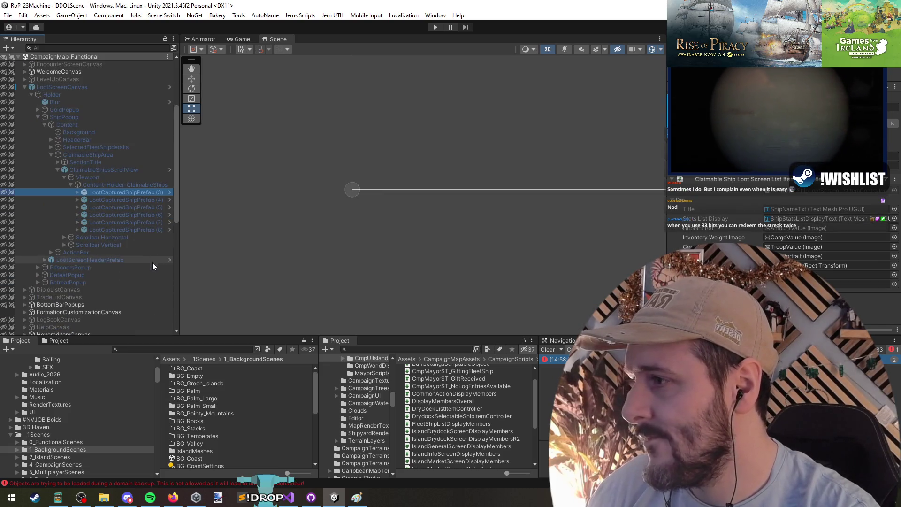
scroll(121, 164, "up", 3)
left_click(75, 144)
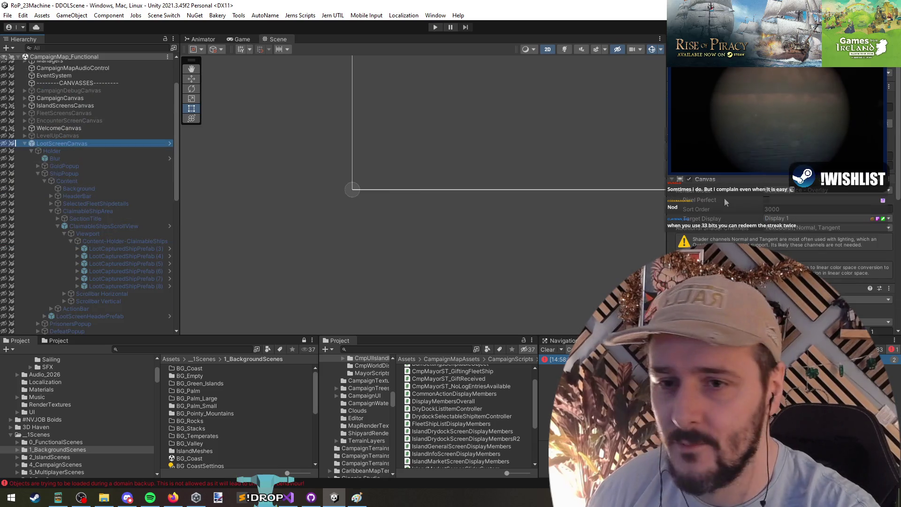
scroll(725, 202, "down", 3)
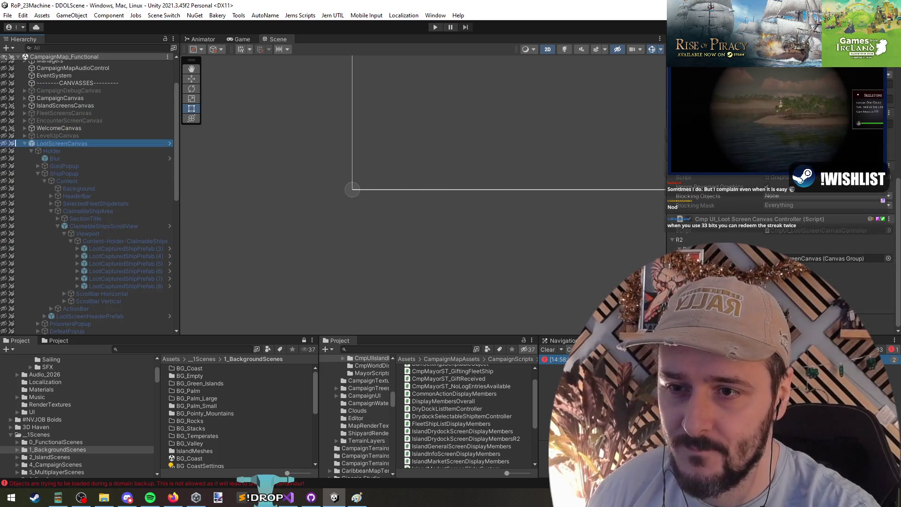
scroll(780, 225, "down", 3)
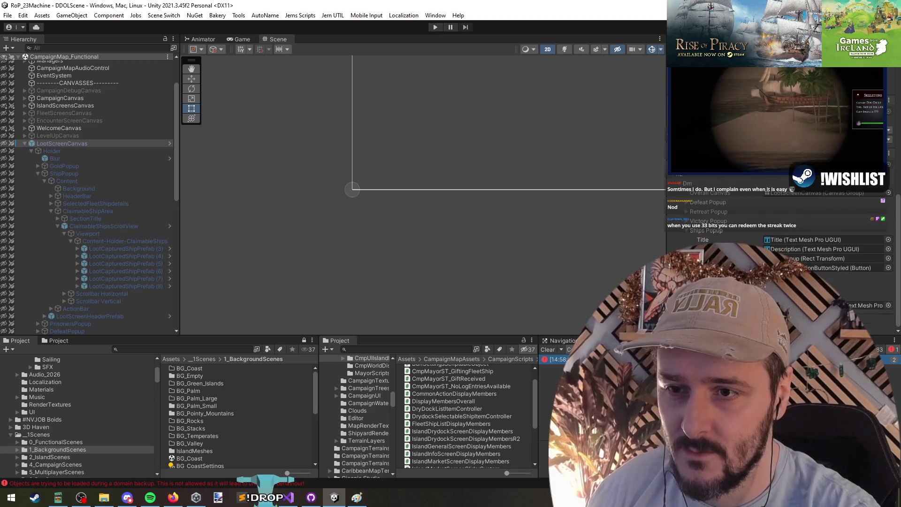
scroll(780, 235, "down", 2)
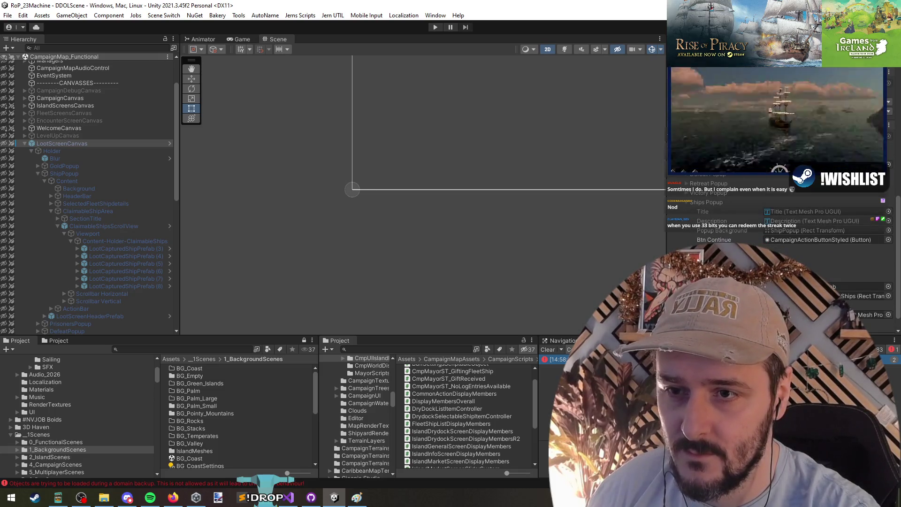
scroll(779, 225, "down", 3)
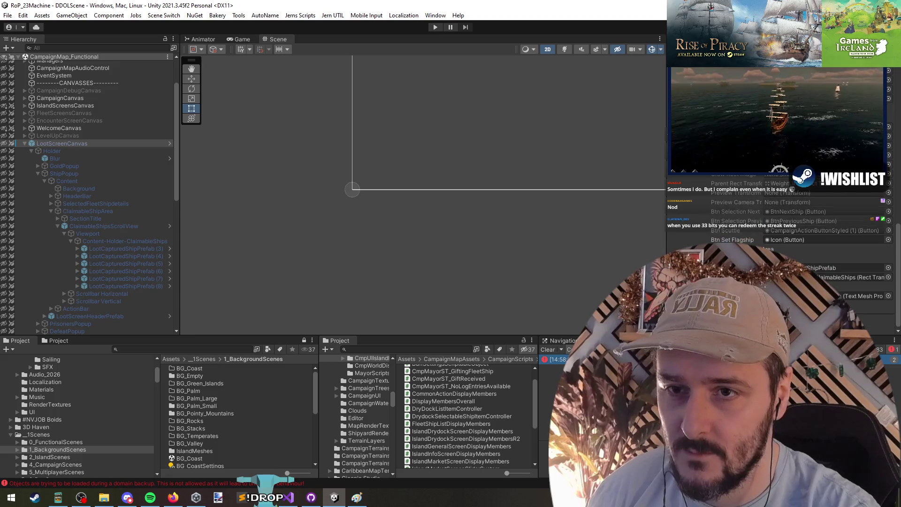
left_click(743, 202)
mouse_move(668, 208)
left_mouse_down()
mouse_move(549, 216)
mouse_move(576, 222)
left_mouse_up()
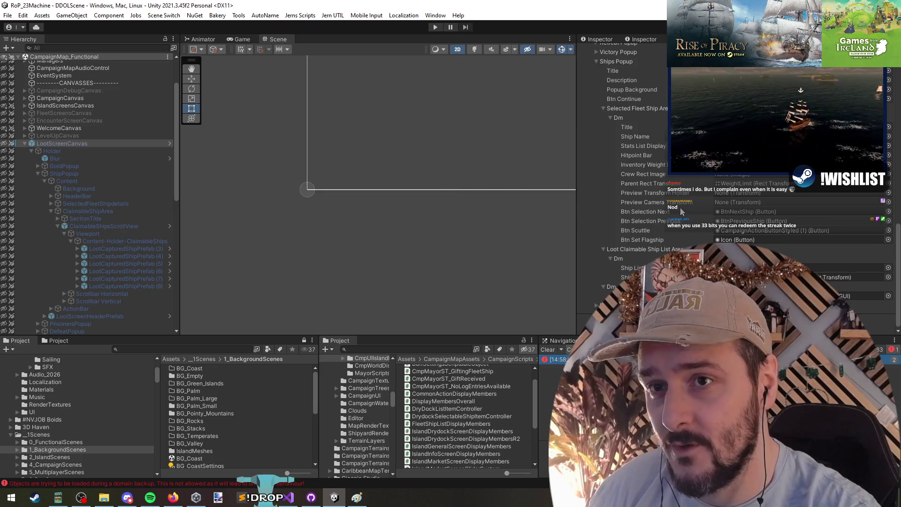
- Check the Inventory Weight reference on TroopValue, then collapse LootScreenCanvas and save the scene
left_click(751, 165)
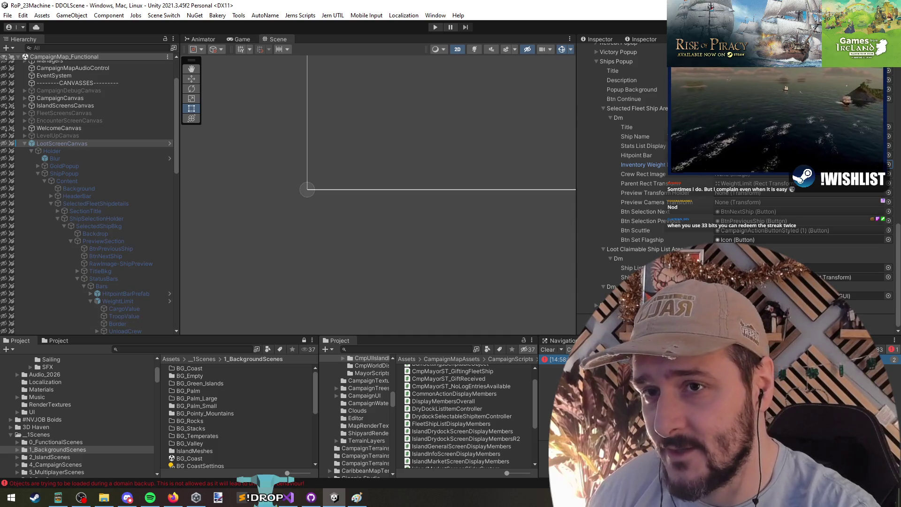
left_click(135, 316)
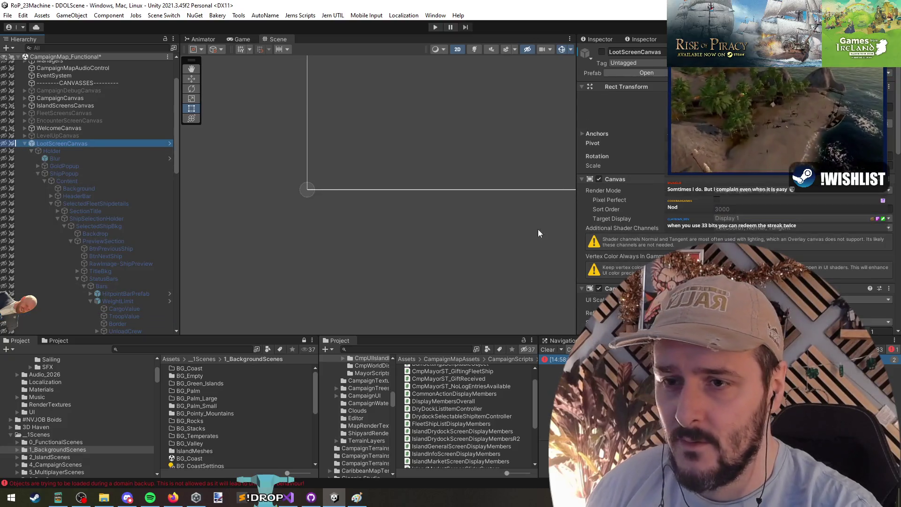
scroll(657, 218, "down", 15)
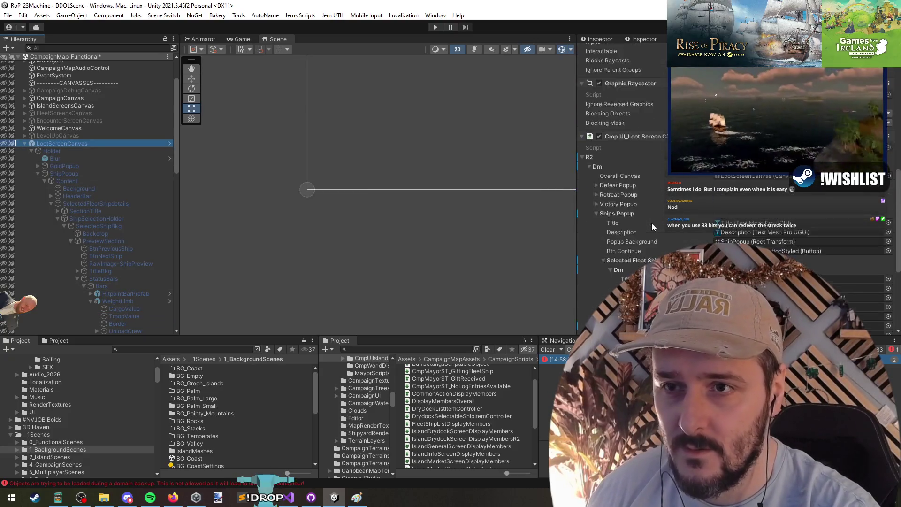
middle_click(466, 217)
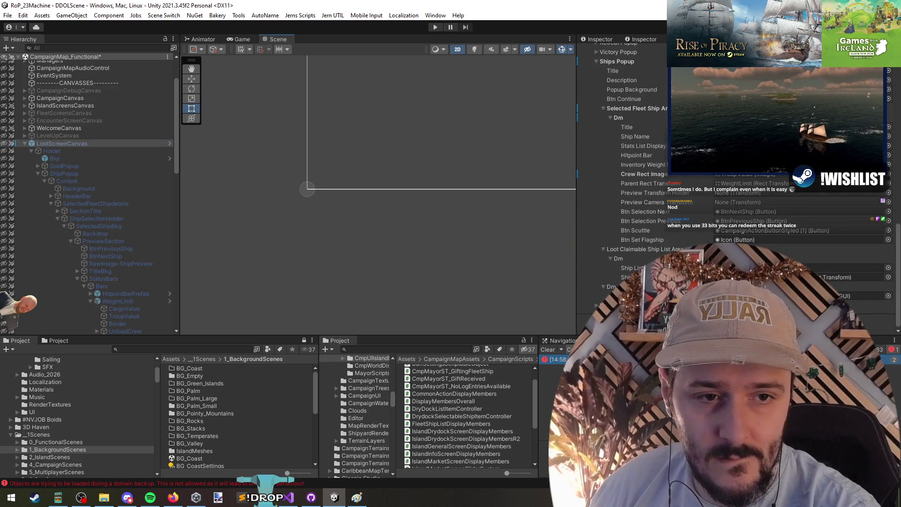
left_click(60, 144)
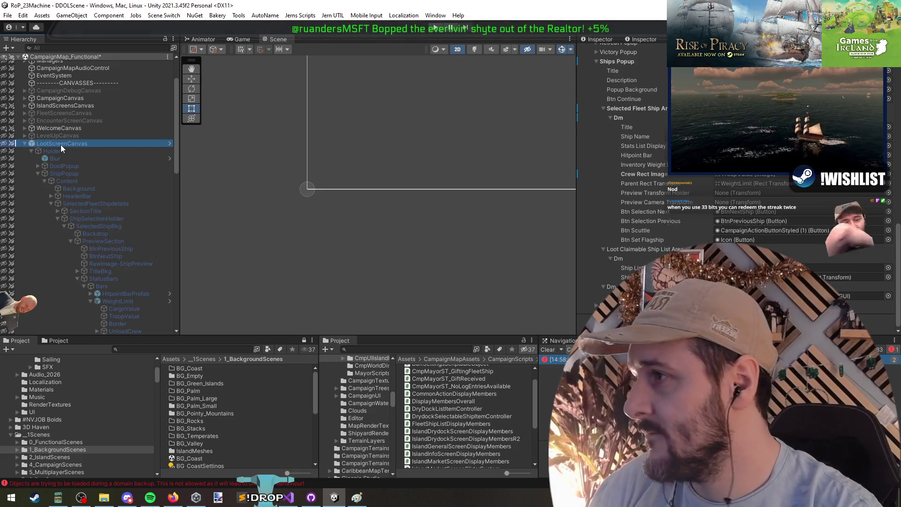
key("Left")
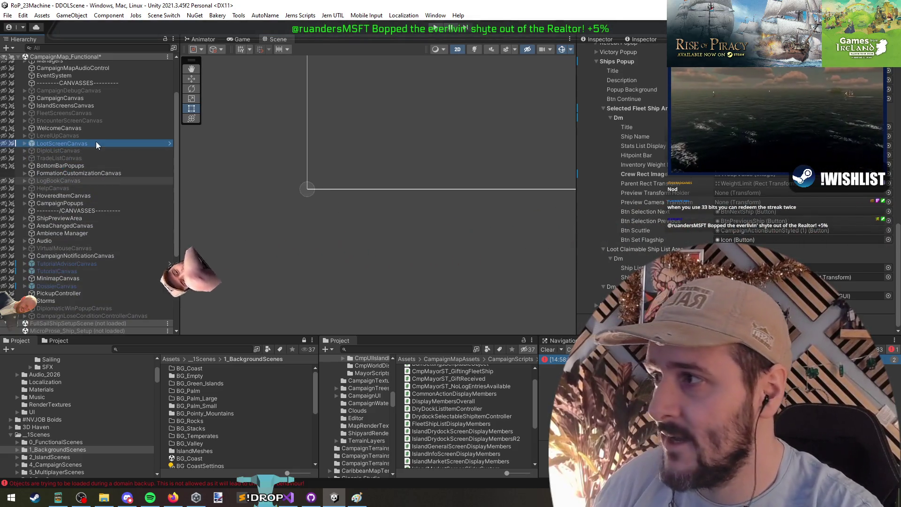
key("ctrl+s")
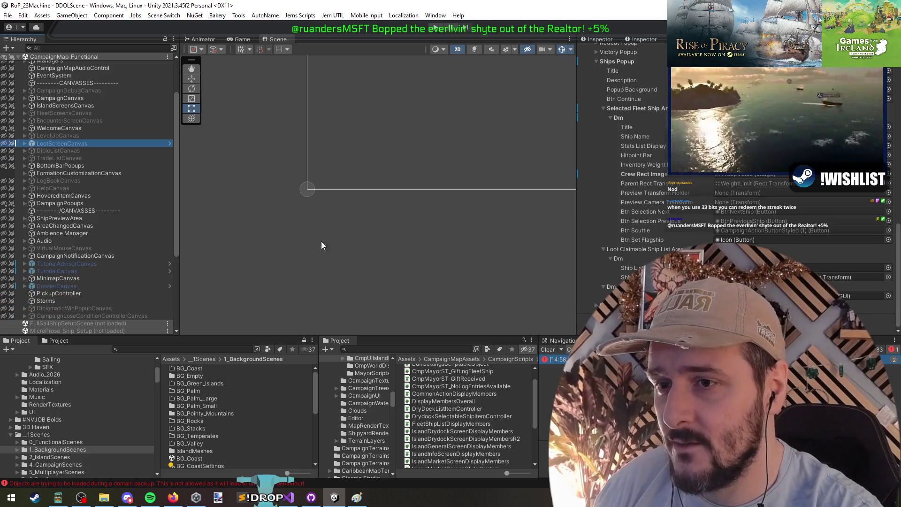
scroll(62, 157, "up", 3)
- Expand IslandScreensCanvas through Background and IslandAroundBackground down to ContentBackground
left_click(53, 162)
key("Right")
key("Down")
key("Down")
key("Right")
key("Down")
key("Down")
key("Down")
key("Right")
- Inspect the Header's IslandAttitude text and the Sidebar buttons, then expand TabContent's tab panels
key("Up")
key("Right")
key("Down")
left_click(105, 245)
left_click(109, 252)
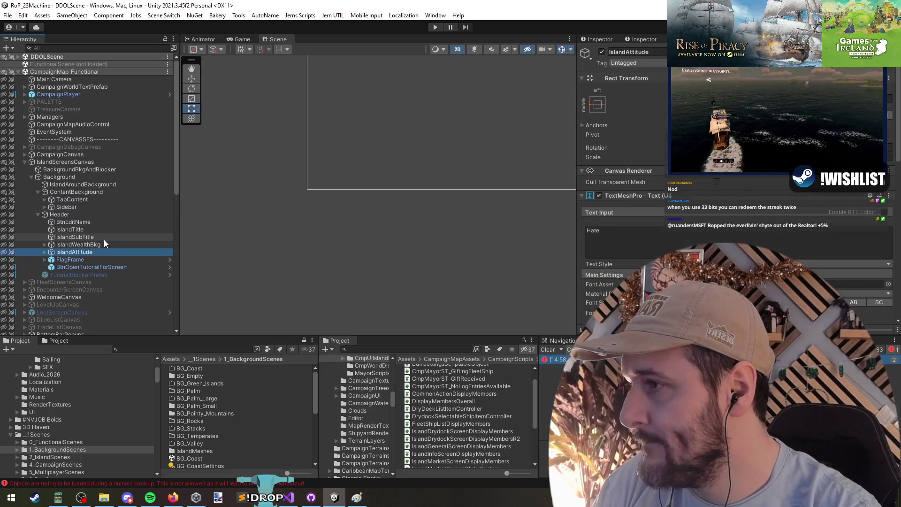
left_click(59, 163)
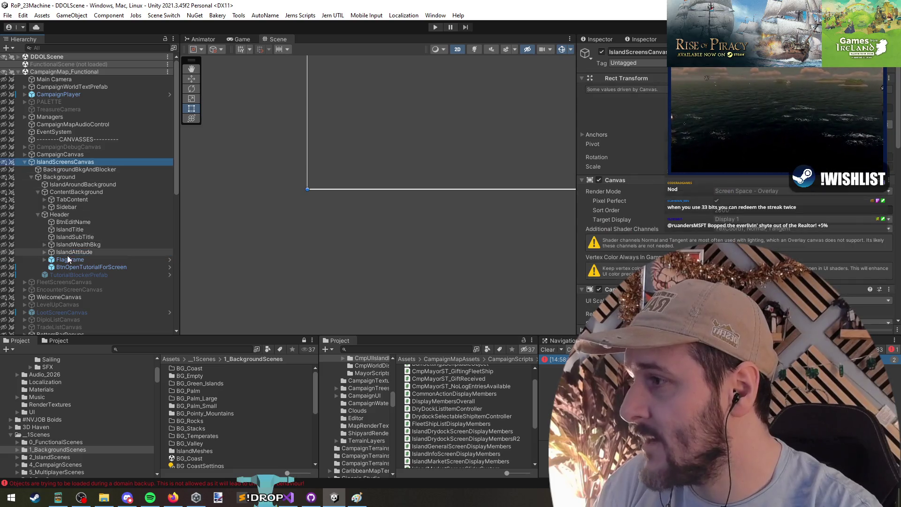
left_click(69, 207)
key("Right")
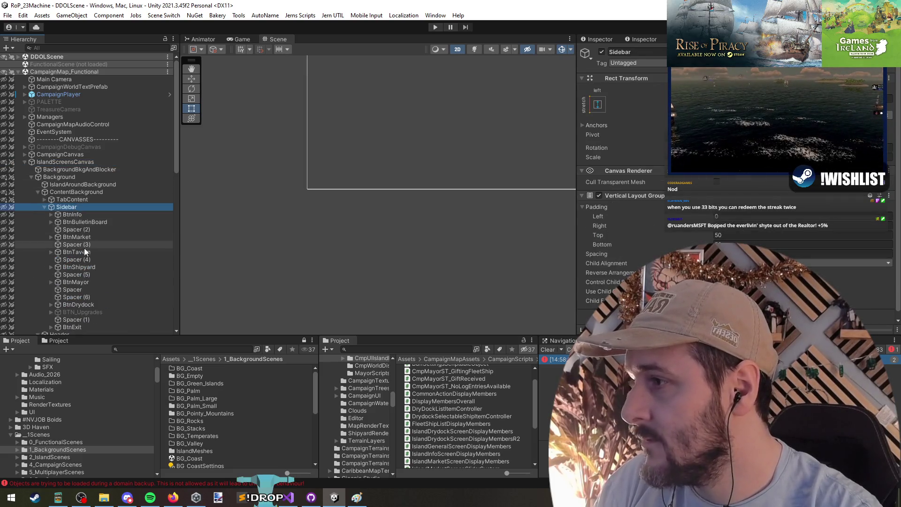
scroll(87, 260, "down", 1)
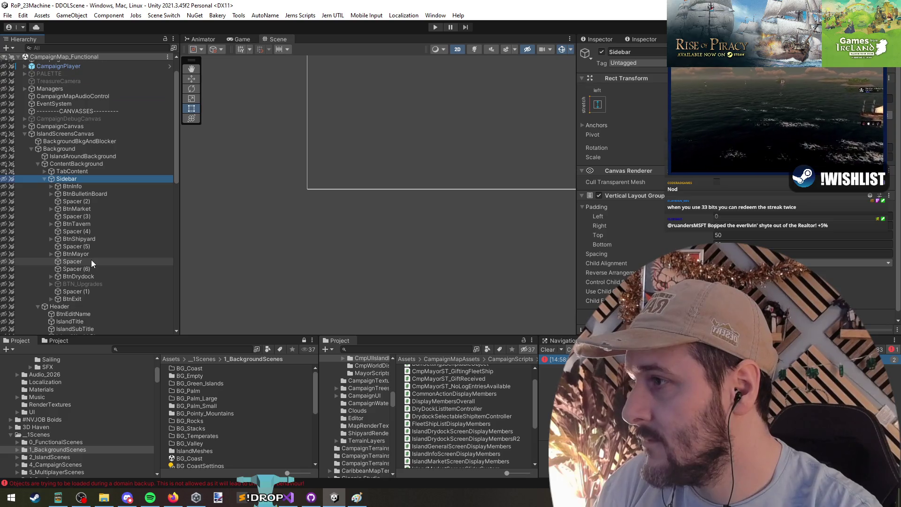
key("Left")
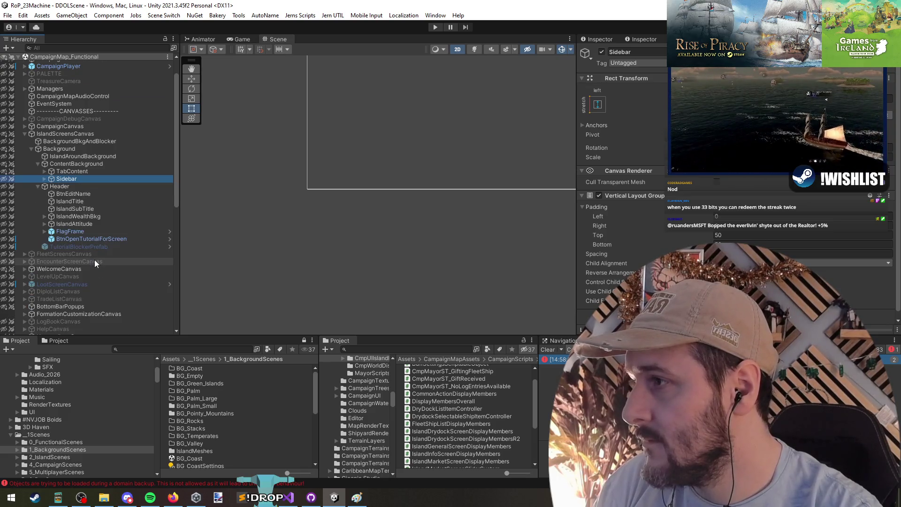
key("Up")
key("Right")
- Activate the Drydock tab object and expand Drydock > Scrolls > ShipSelectionHolder
left_click(91, 217)
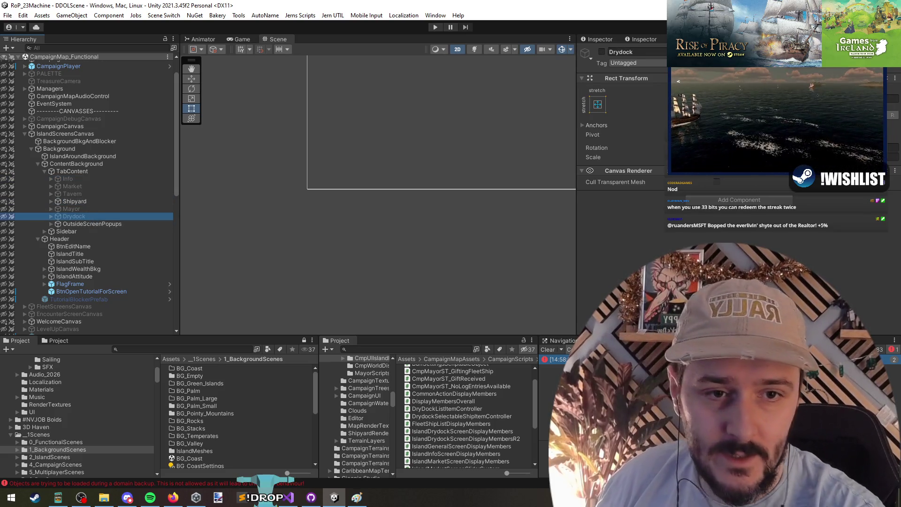
key("alt+shift+a")
key("Right")
key("Down")
key("Right")
key("Down")
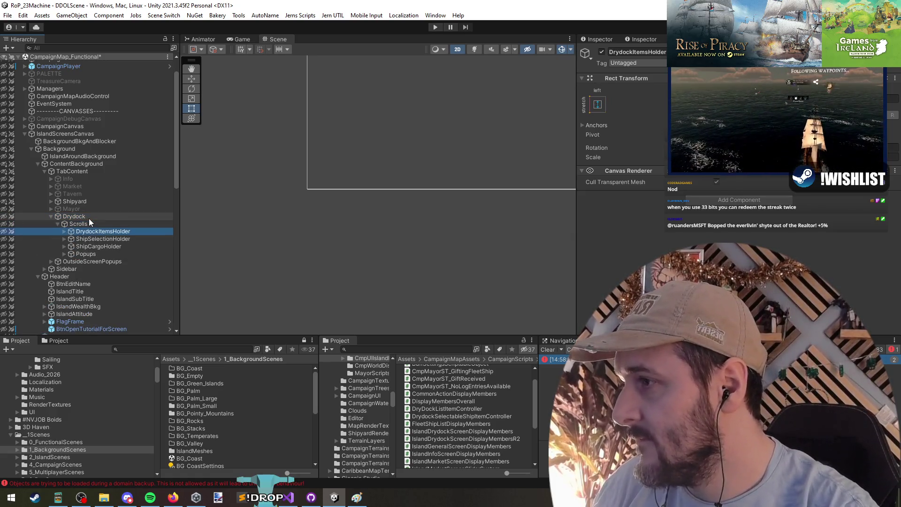
key("Down")
key("Down")
key("Up")
key("Right")
key("Down")
key("Down")
key("Down")
key("Left")
left_click(77, 134)
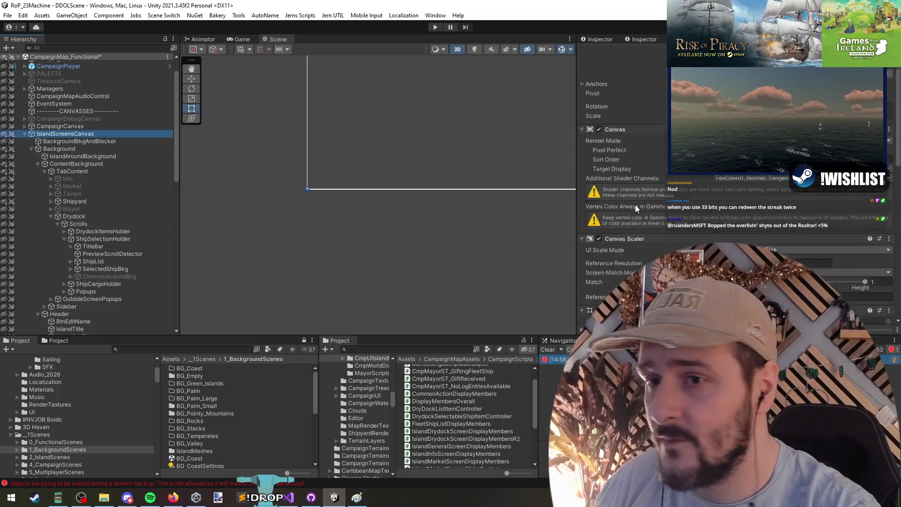
- Review the Drydock references and inventory weight object in the island screen controller
scroll(648, 193, "down", 5)
scroll(639, 162, "down", 3)
scroll(622, 244, "up", 4)
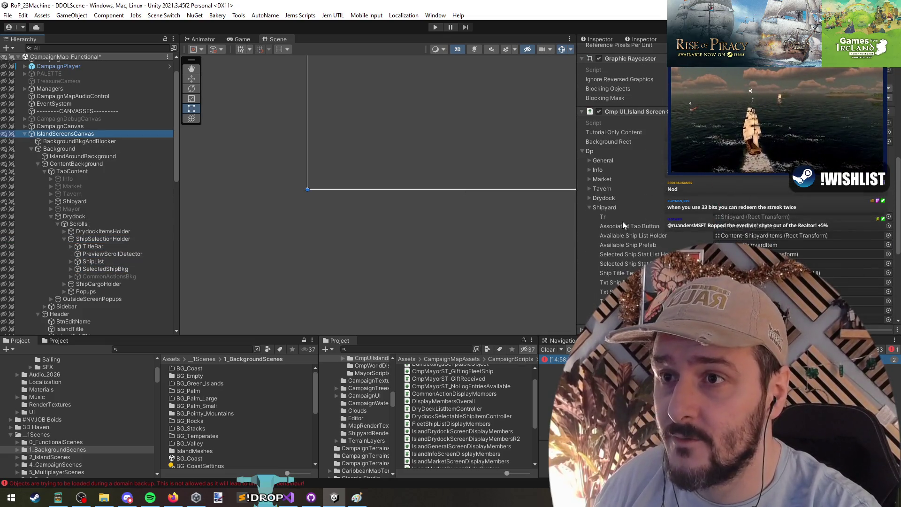
scroll(592, 203, "up", 4)
left_click(588, 269)
scroll(646, 228, "down", 10)
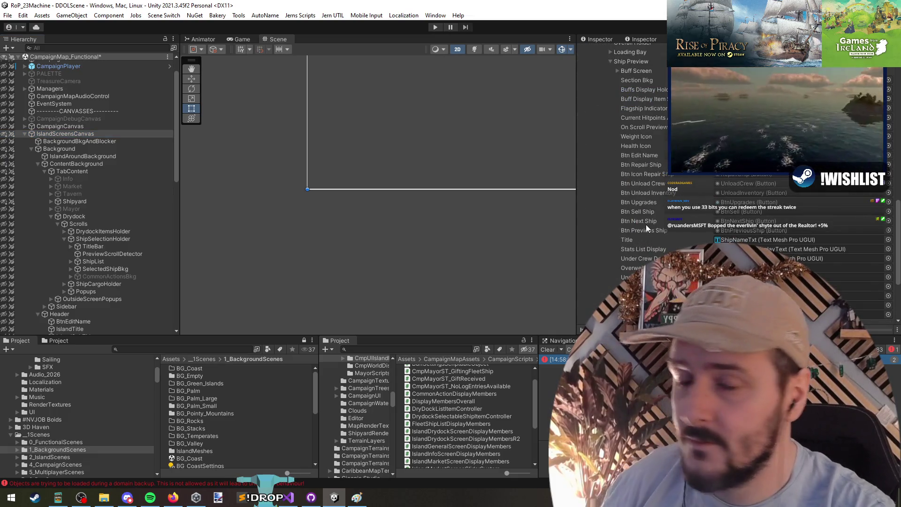
scroll(651, 211, "down", 3)
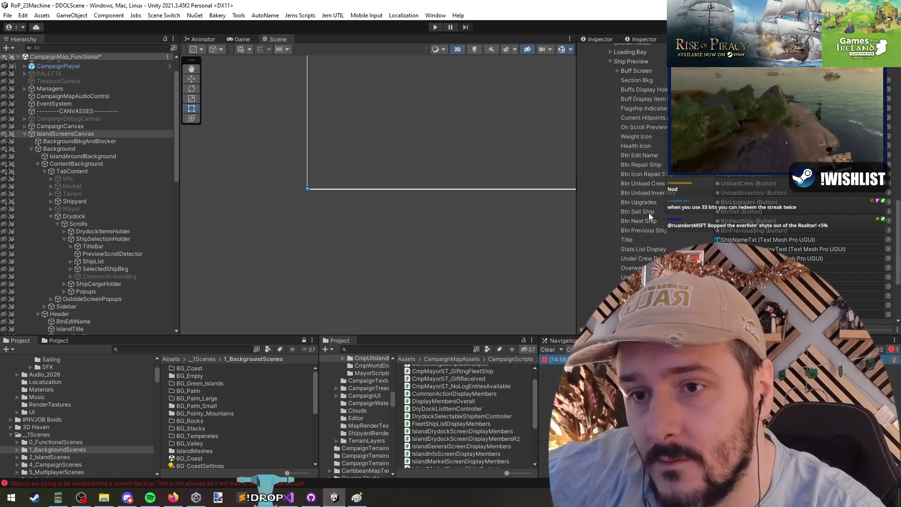
left_click(751, 261)
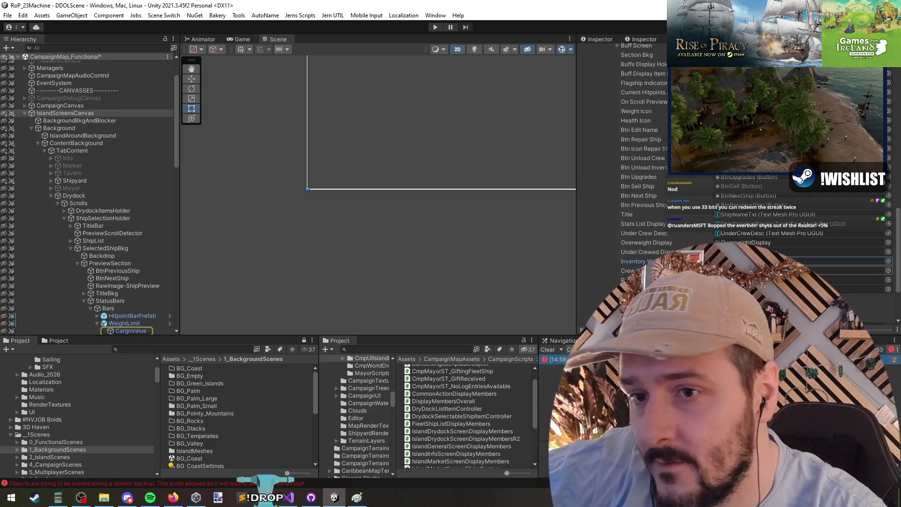
scroll(171, 217, "down", 3)
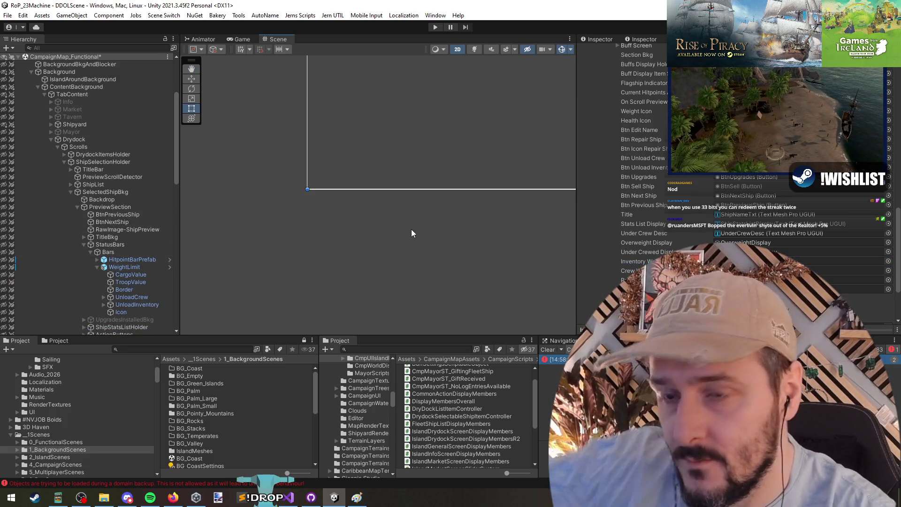
- Save the scene, deactivate the Shipyard and Drydock tab objects, and fold Drydock away
key("ctrl+s")
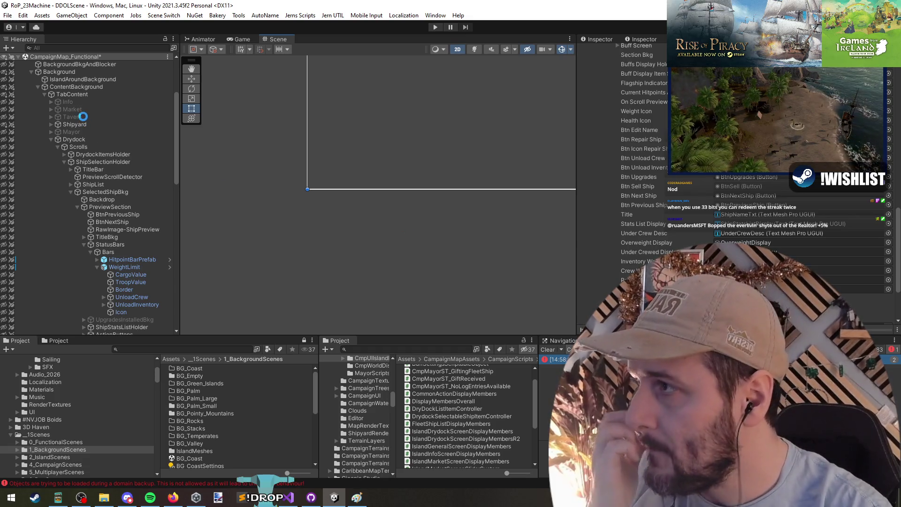
left_click(85, 125)
left_click(89, 140, "ctrl")
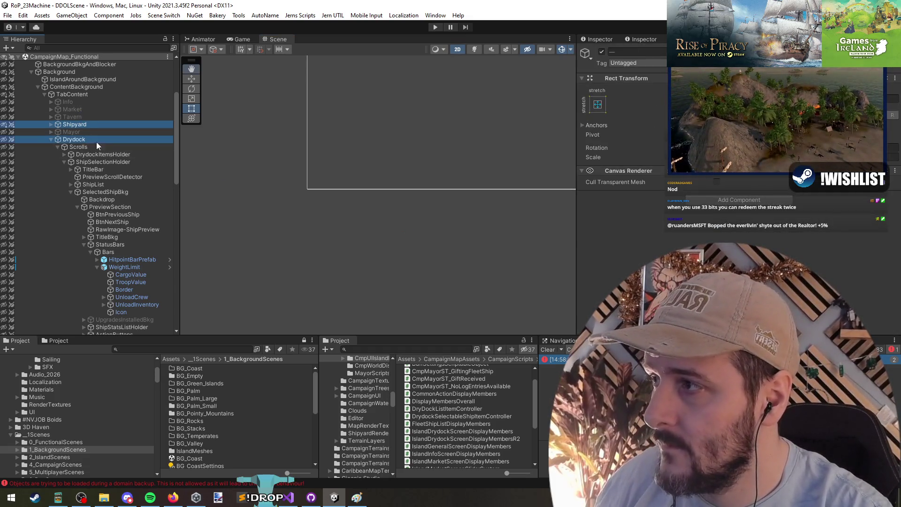
key("alt+shift+a")
left_click(82, 139)
key("Left")
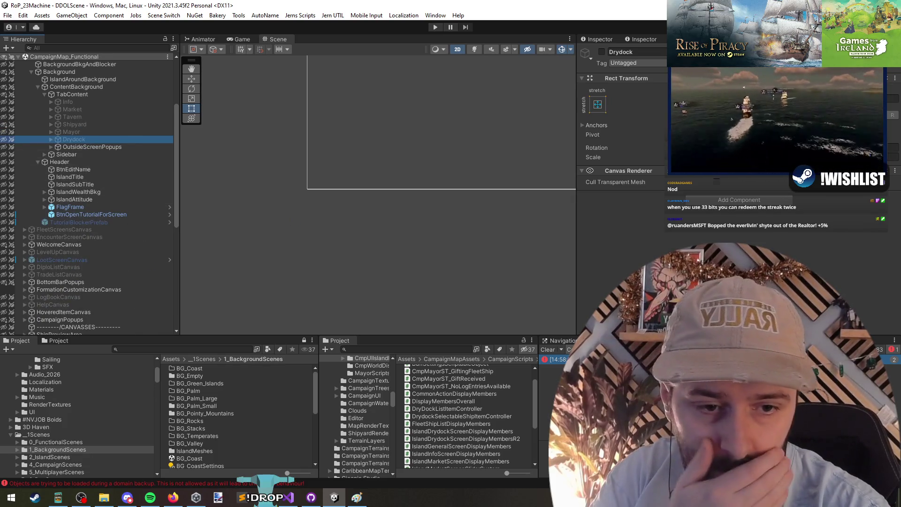
key("alt+Tab")
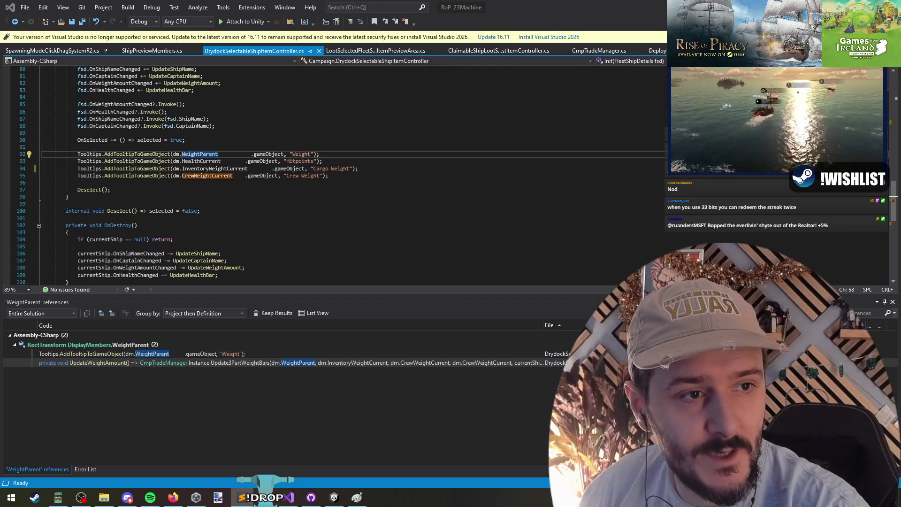
- Copy DrydockSelectableShipItemController from the script and search it in the Hierarchy, listing 15 DrydockShipListItemPrefab instances
left_click(505, 201)
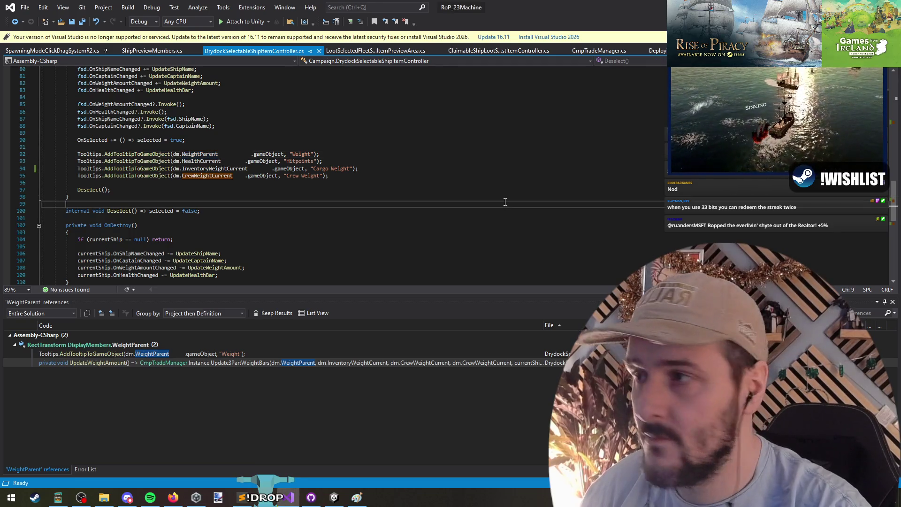
key("ctrl+Home")
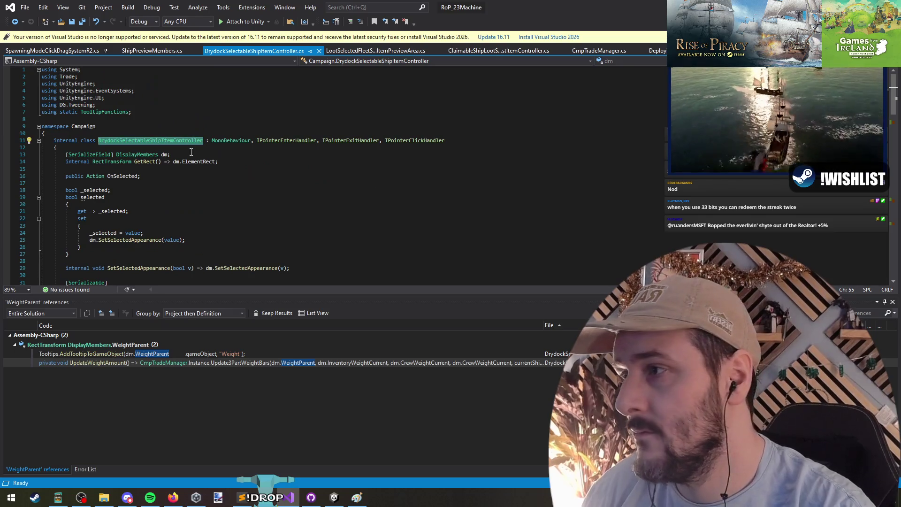
key("alt+Tab")
key("ctrl+c")
key("alt+Tab")
key("ctrl+f")
key("ctrl+v")
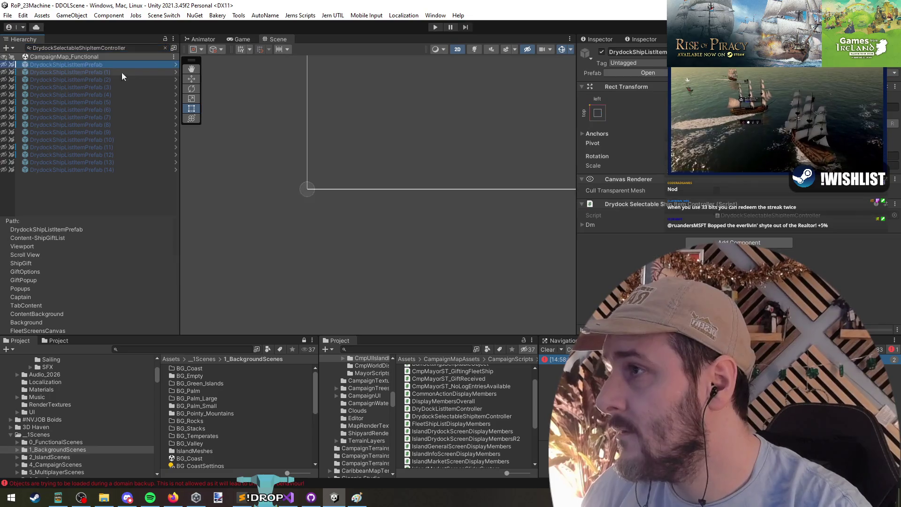
- Open DrydockShipListItemPrefab, expand Dm, and drag a ThreePartBarVariantPrefab child into Inventory Weight Current
left_click(175, 64)
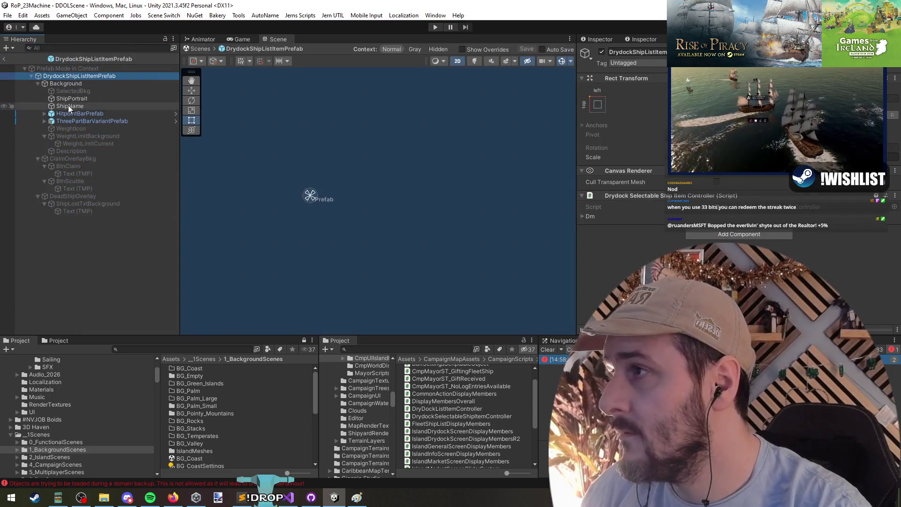
left_click(582, 217)
scroll(610, 230, "down", 2)
left_click(627, 246)
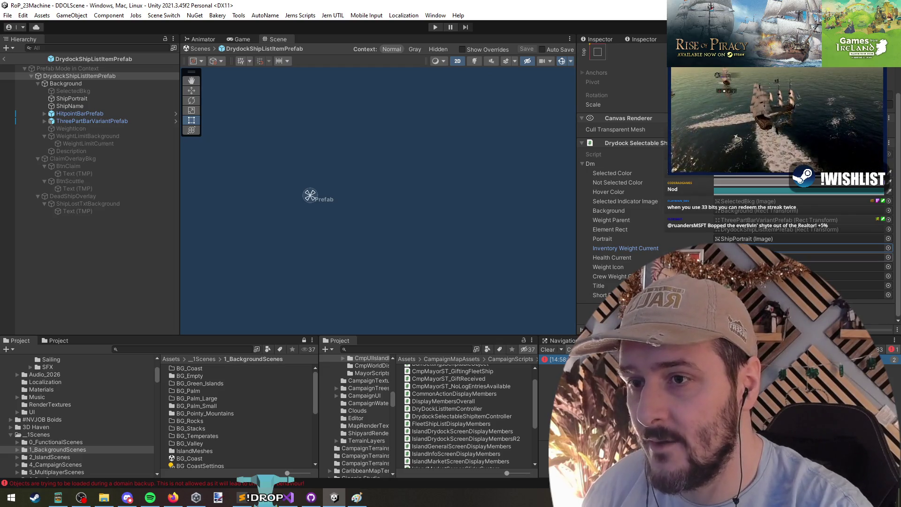
left_click(751, 266)
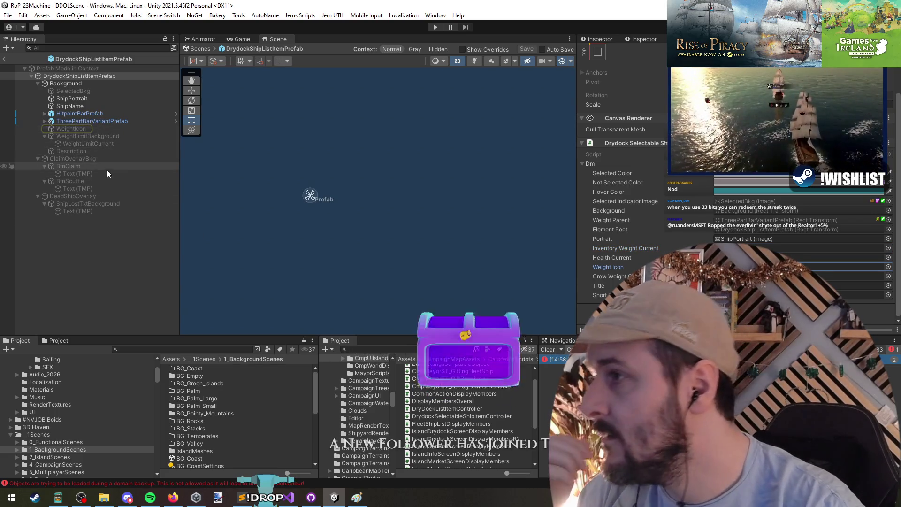
left_click(47, 122)
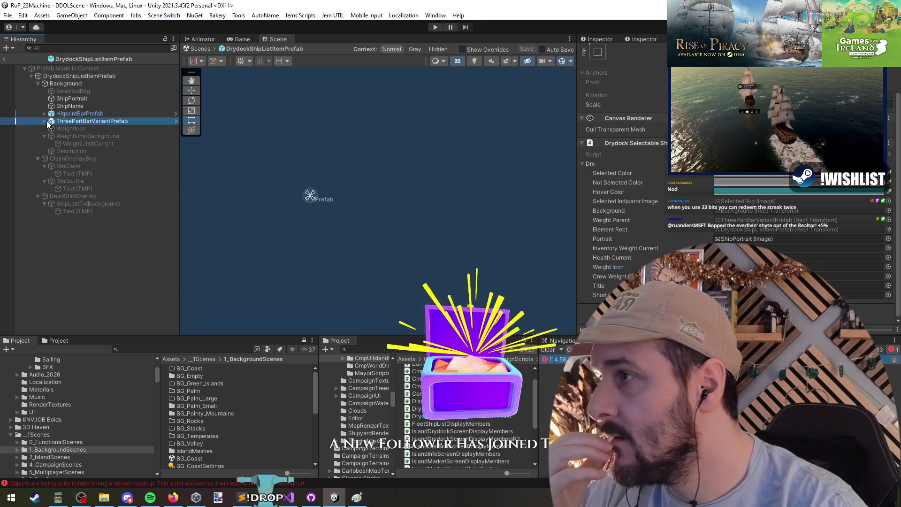
left_click(44, 121)
left_click(79, 75)
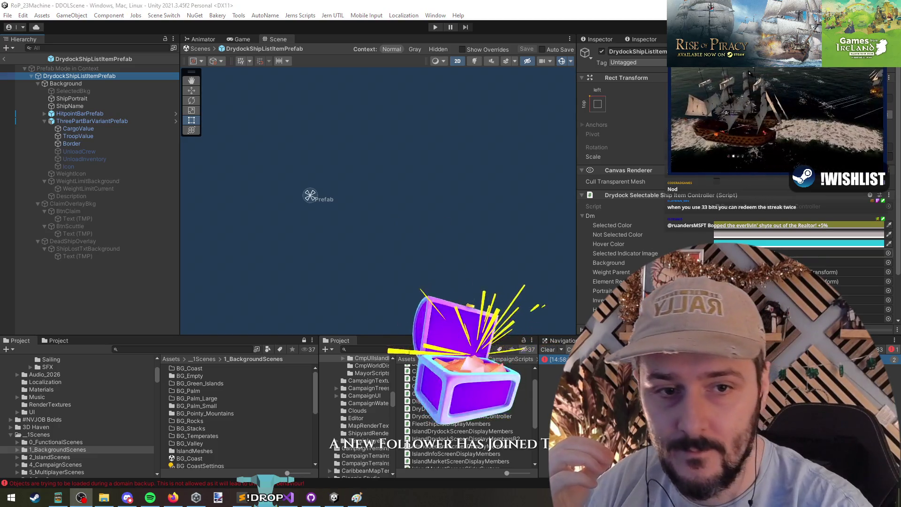
scroll(683, 231, "down", 3)
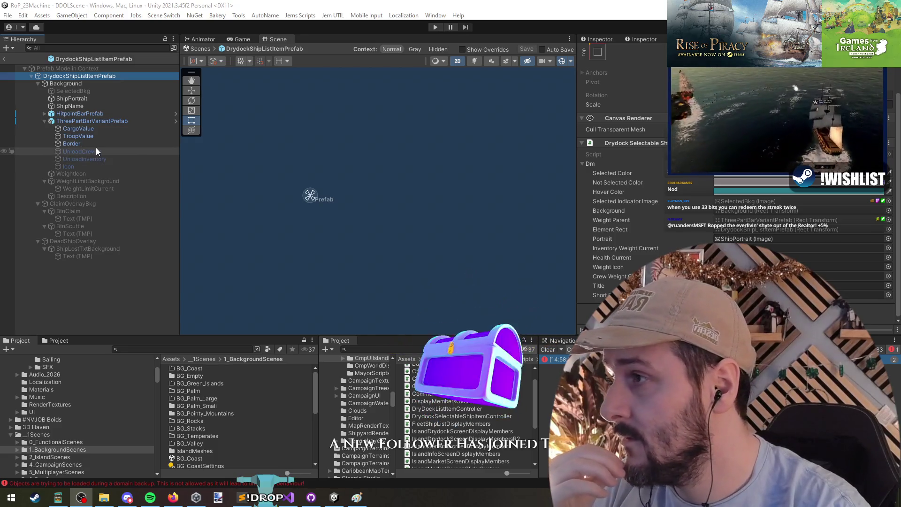
mouse_move(83, 128)
left_mouse_down()
mouse_move(704, 263)
mouse_move(798, 248)
mouse_move(798, 276)
mouse_move(799, 247)
left_mouse_up()
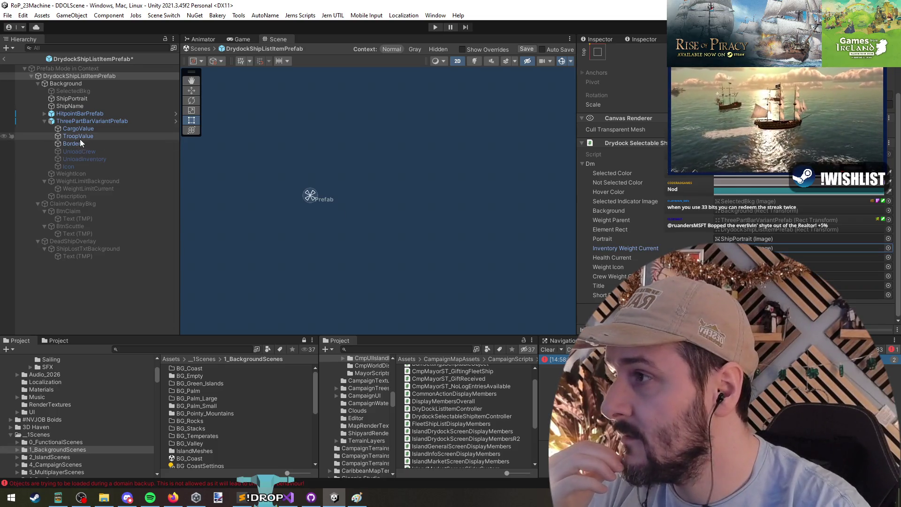
- Check the Crew Weight reference, save DrydockShipListItemPrefab, and use the Hierarchy back arrow
left_click(608, 278)
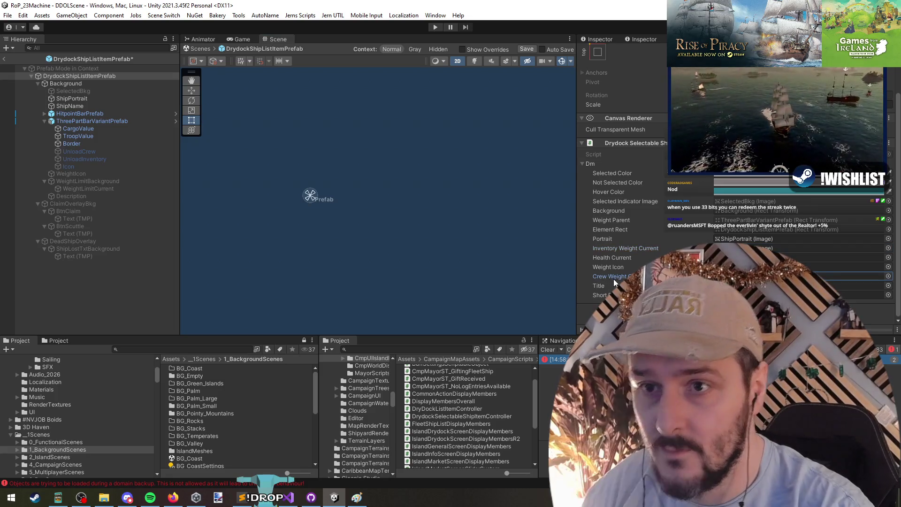
key("ctrl+s")
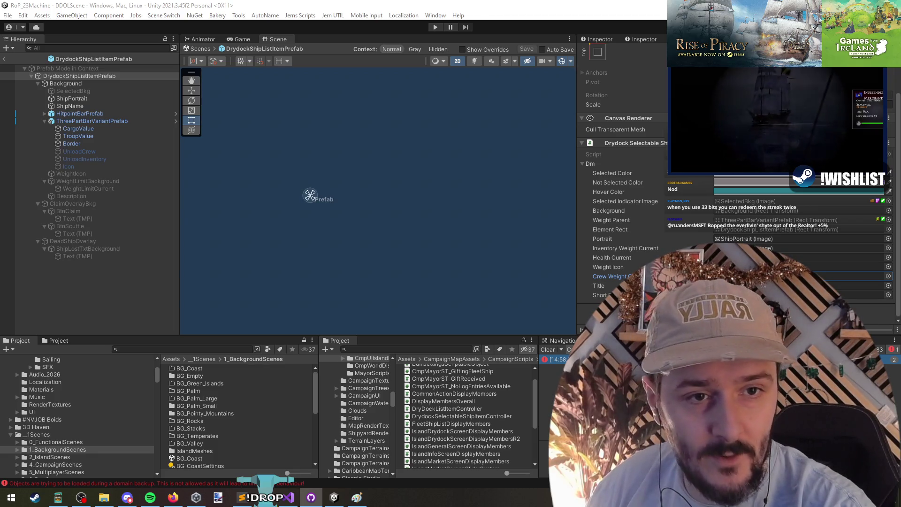
left_click(4, 58)
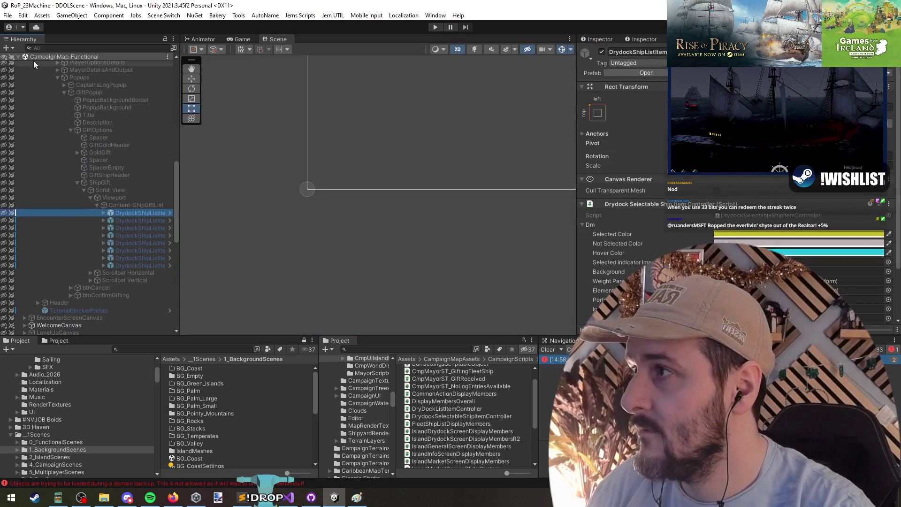
- Unload CampaignMap_Functional, continue the saved campaign, and open Celestial Citadel's Island Information screen
right_click(58, 57)
left_click(89, 119)
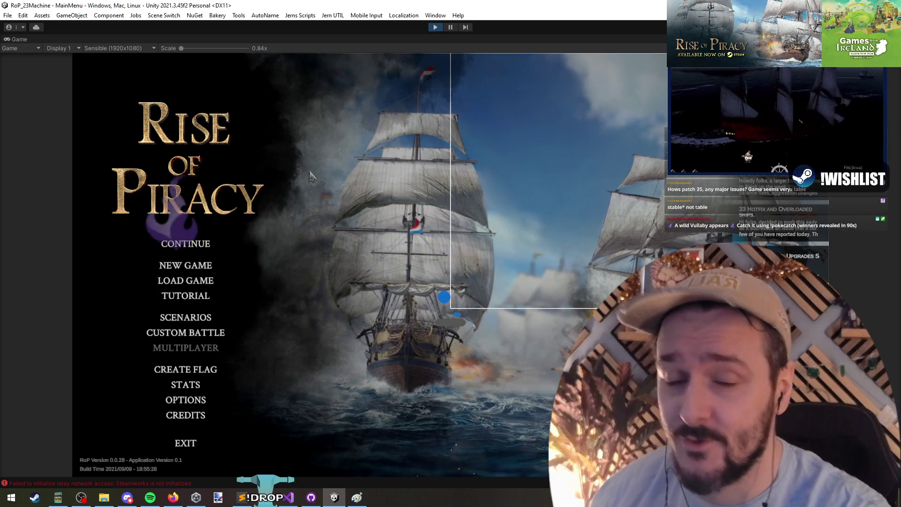
left_click(190, 245)
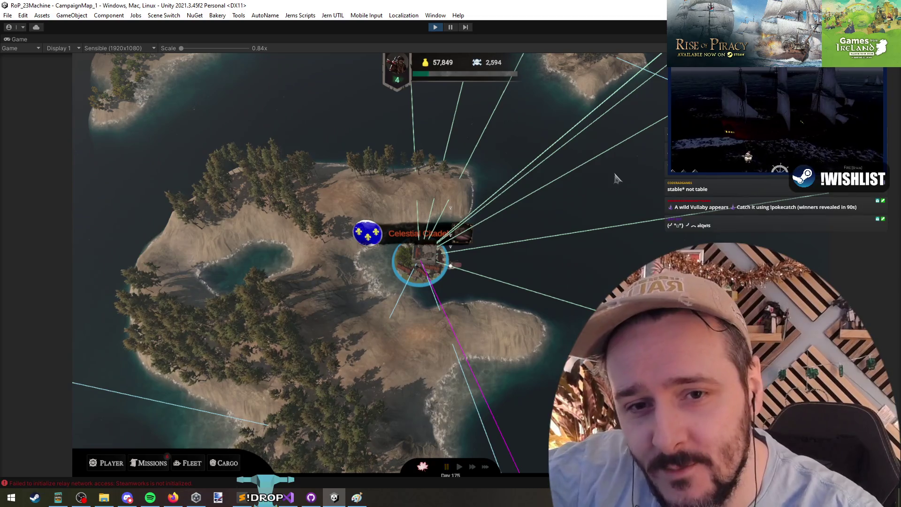
left_click(470, 263)
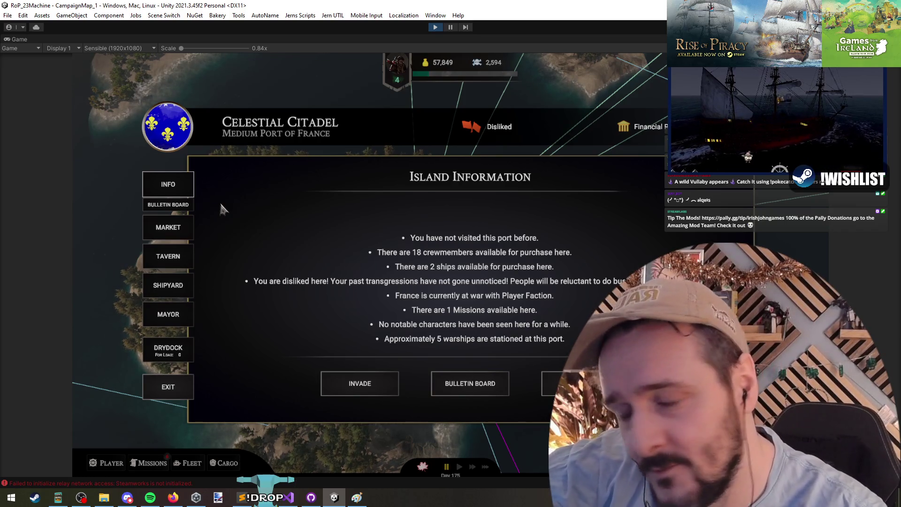
- Look through the port's Market, Tavern, Shipyard and Mayor screens, ending in the Drydock
left_click(177, 227)
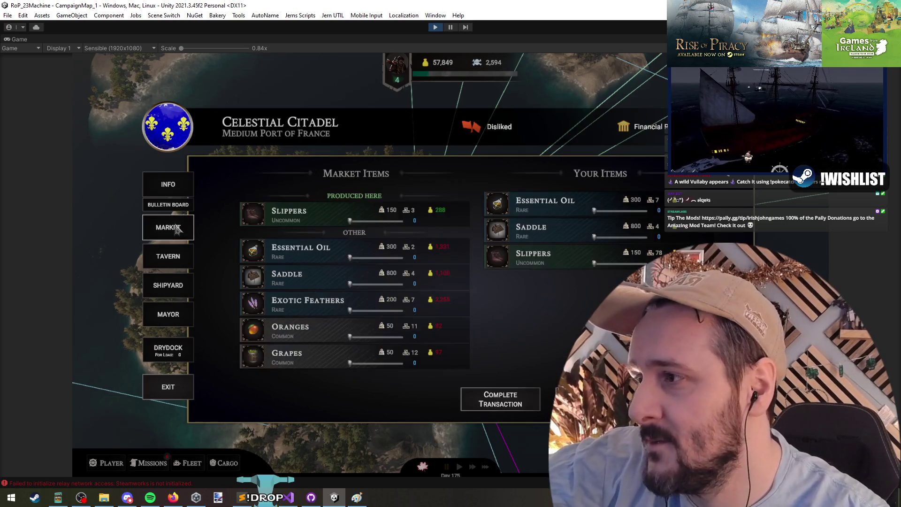
left_click(177, 260)
left_click(181, 287)
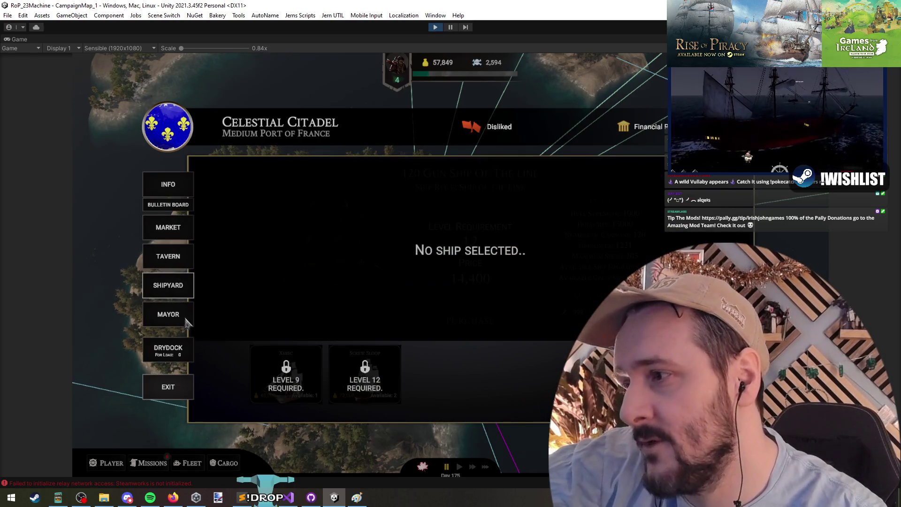
left_click(182, 314)
left_click(177, 352)
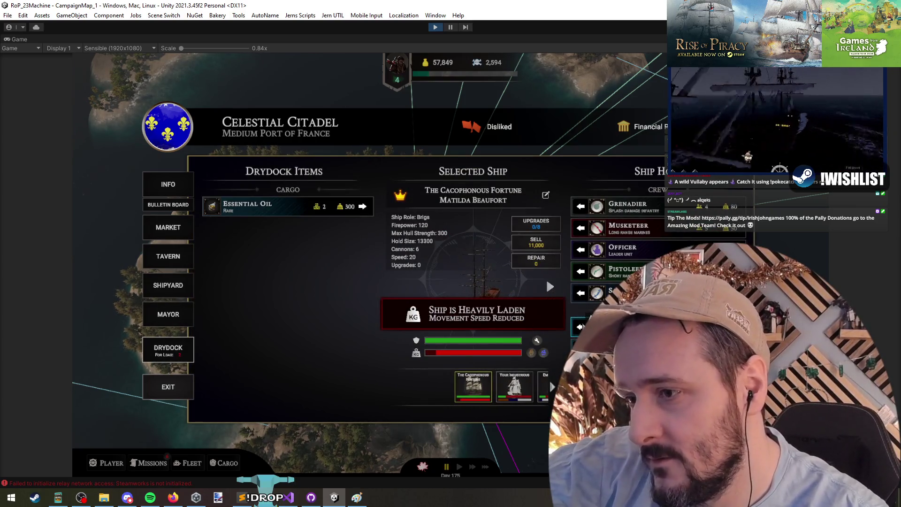
- Move the Sailors, Pistoleers, Officer, Musketeers and Grenadiers into the drydock, then load them back aboard
left_click(581, 292)
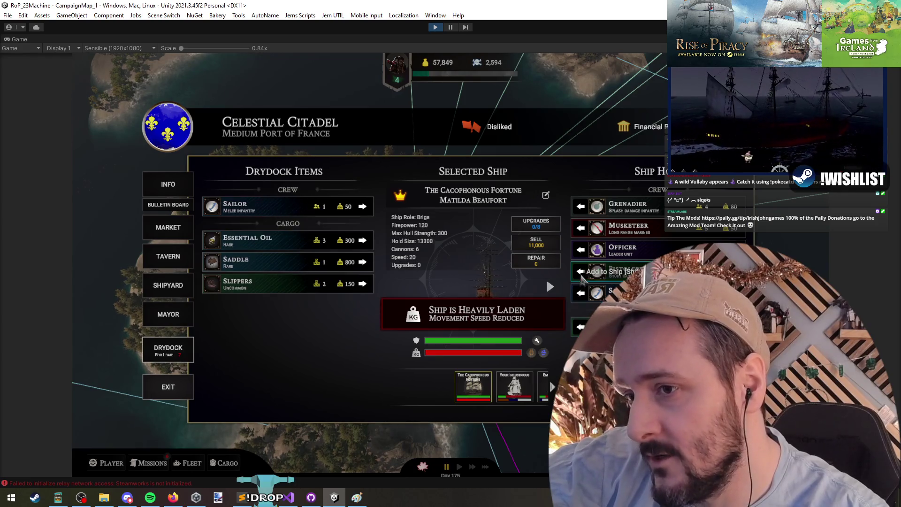
left_click(581, 272)
left_click(581, 251)
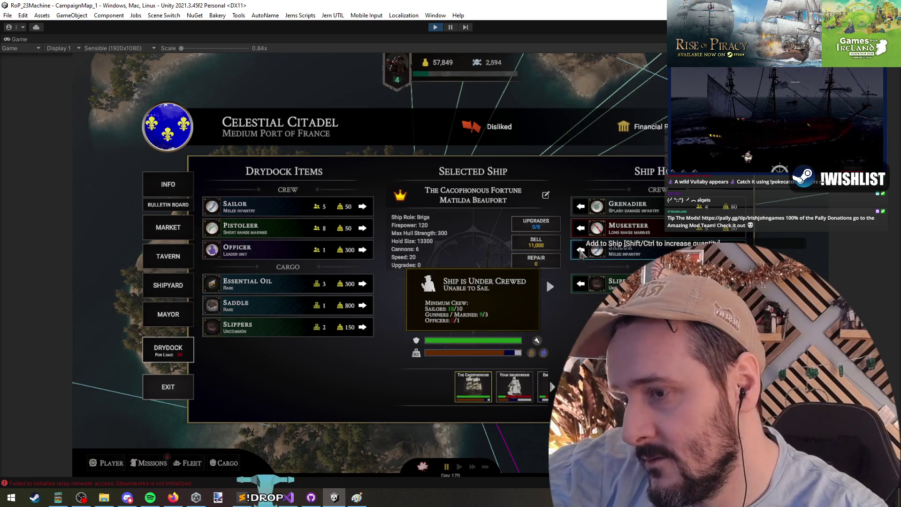
left_click(581, 228)
left_click(582, 228)
left_click(582, 207)
left_click(581, 206)
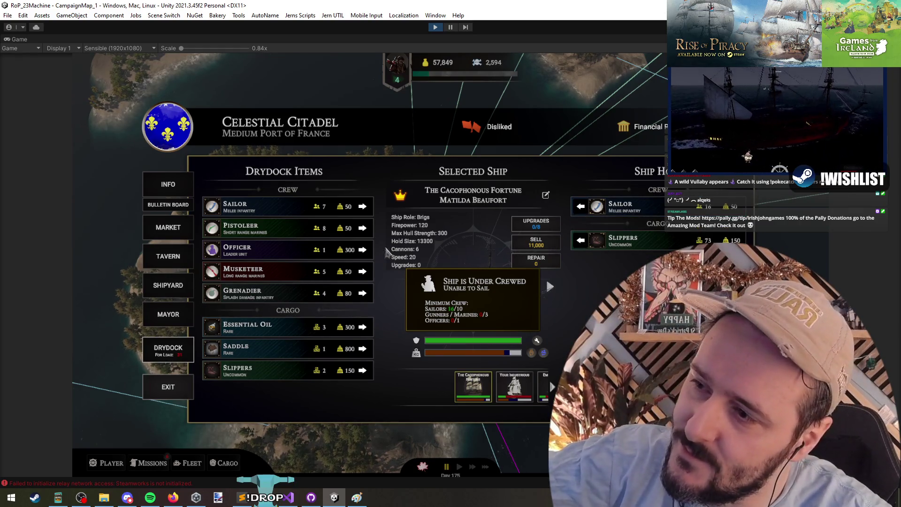
left_click(367, 208, "shift")
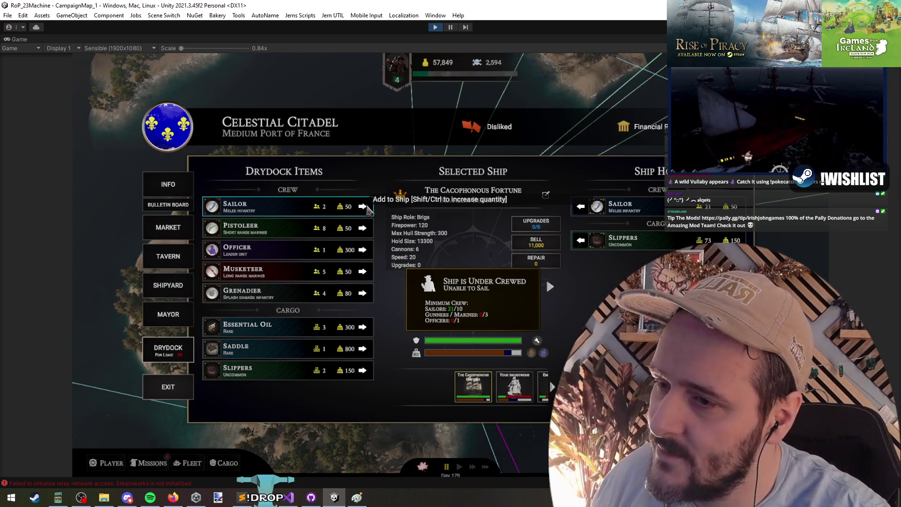
left_click(367, 208, "shift")
left_click(367, 208, "shift")
left_click(367, 208, "shift")
left_click(368, 207, "shift")
left_click(367, 208, "shift")
left_click(367, 208, "shift")
left_click(367, 208, "shift")
left_click(367, 208, "shift")
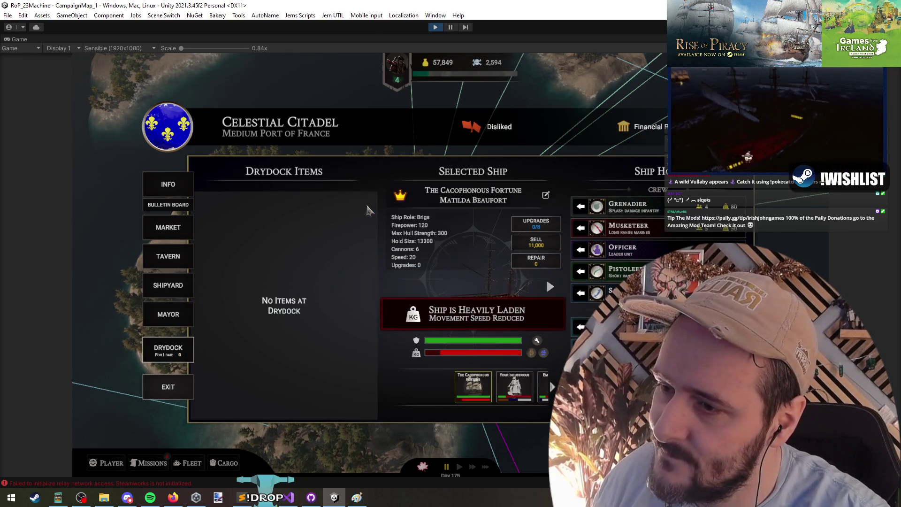
- Buy one Essential Oil at the market and load it and the Slippers onto the ship
left_click(170, 230)
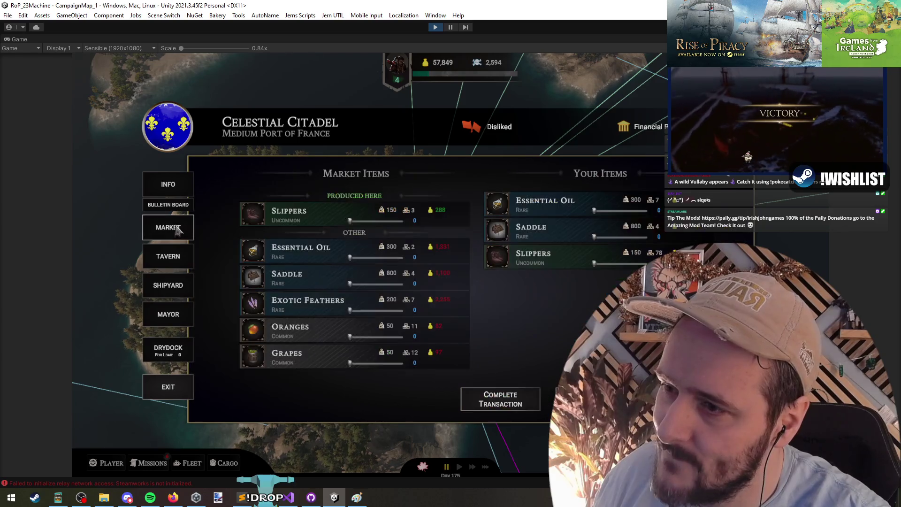
left_click(375, 258)
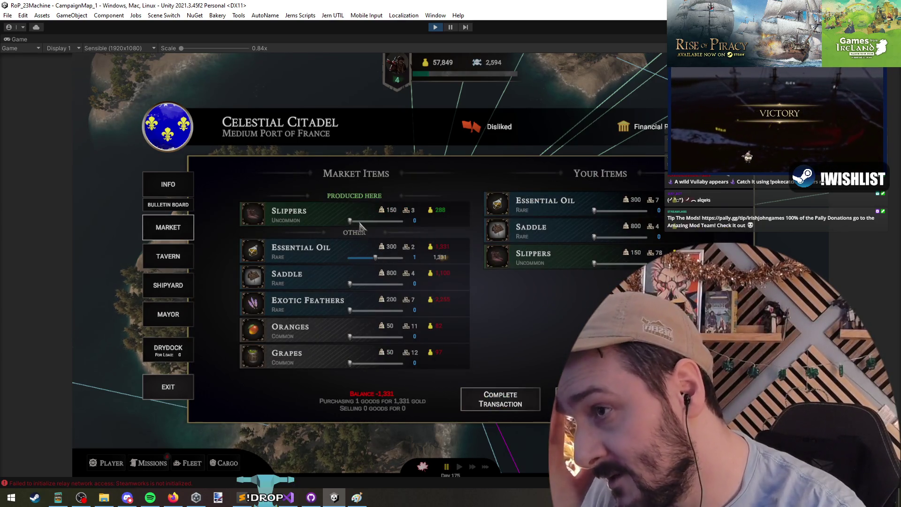
left_click(501, 399)
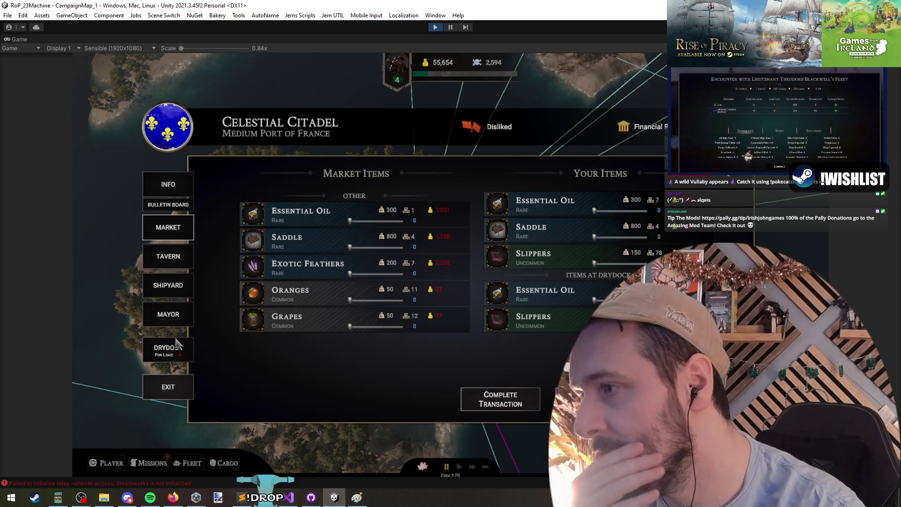
left_click(362, 207)
left_click(363, 207)
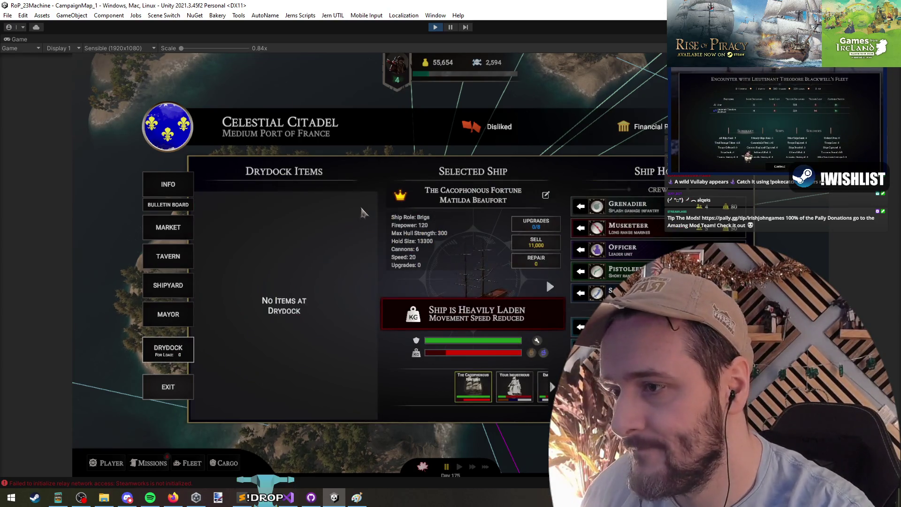
- Buy Grapes, Oranges and Exotic Feathers, then load them and the Saddle onto the ship
left_click(169, 230)
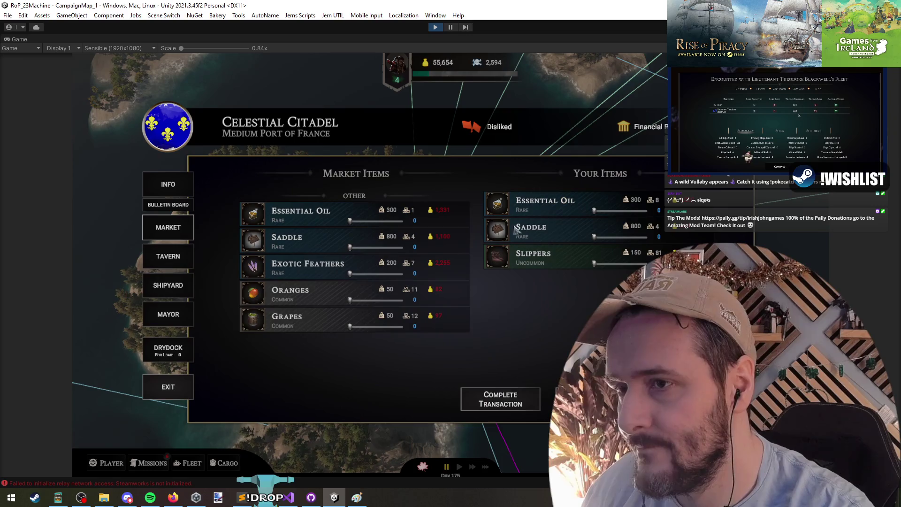
left_click_drag(351, 327, 380, 327)
mouse_move(351, 301)
left_mouse_down()
mouse_move(368, 300)
mouse_move(360, 275)
left_mouse_up()
left_click(500, 399)
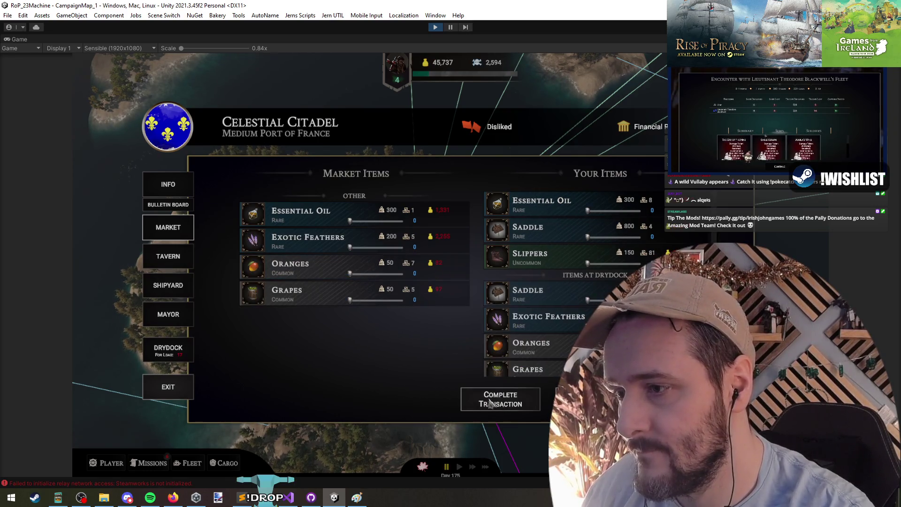
left_click(169, 350)
left_click(362, 206)
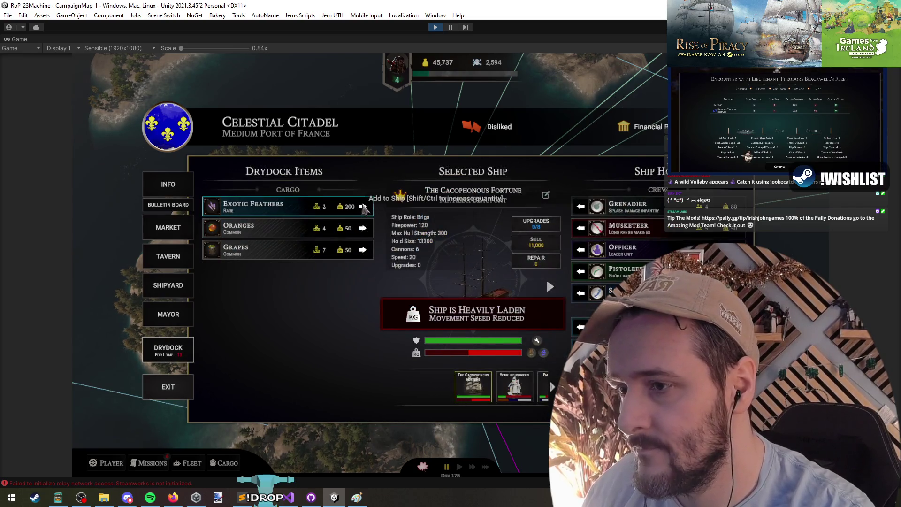
left_click(363, 207)
left_click(363, 207)
left_click(362, 207)
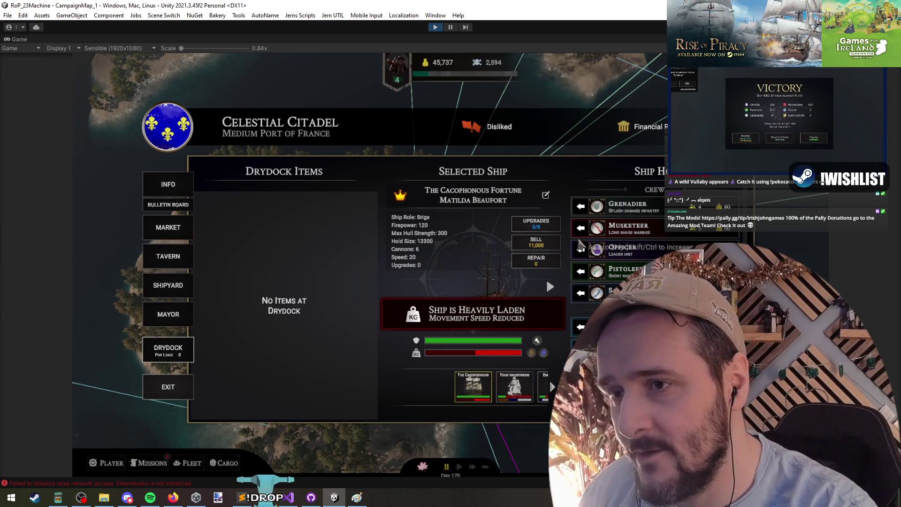
- Unload the ship's crew and cargo, then reload Slippers, Essential Oil, Saddle and Exotic Feathers
left_click(581, 230)
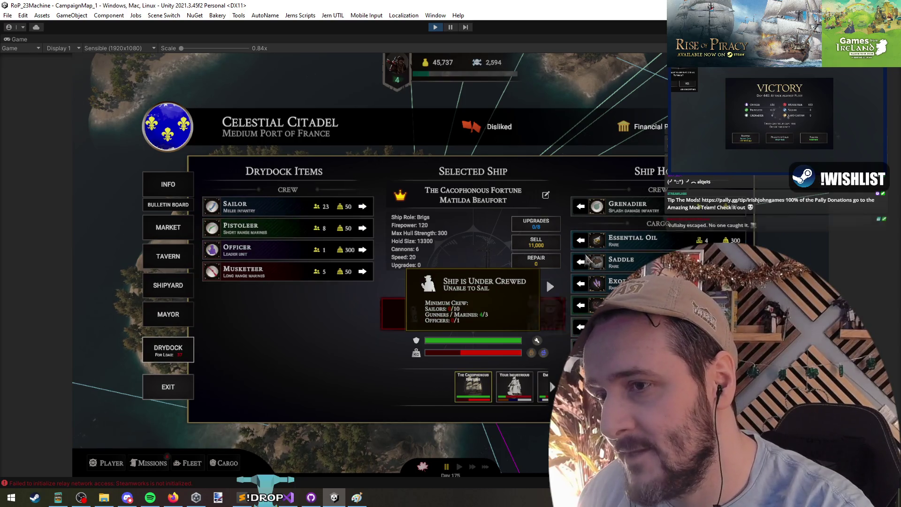
left_click(583, 258)
left_click(582, 258)
left_click(582, 258)
left_click(582, 259)
left_click(582, 259)
left_click(581, 240)
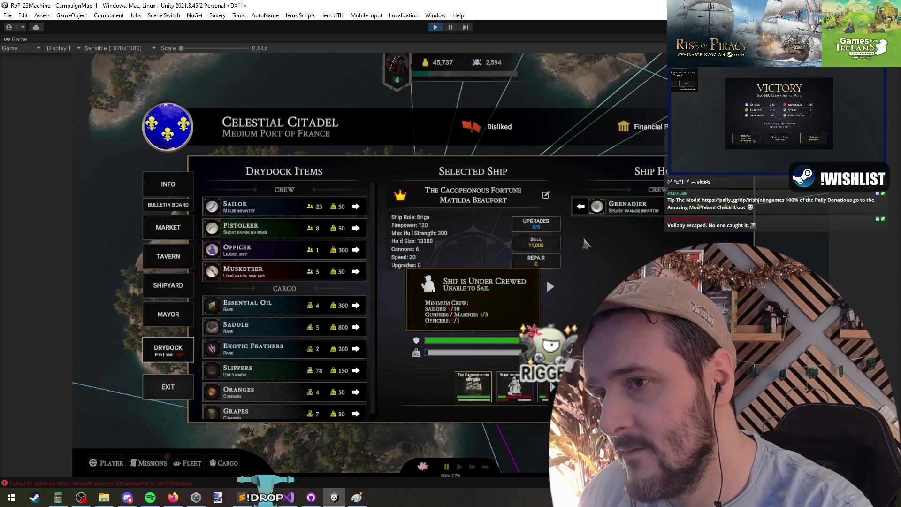
left_click(581, 207)
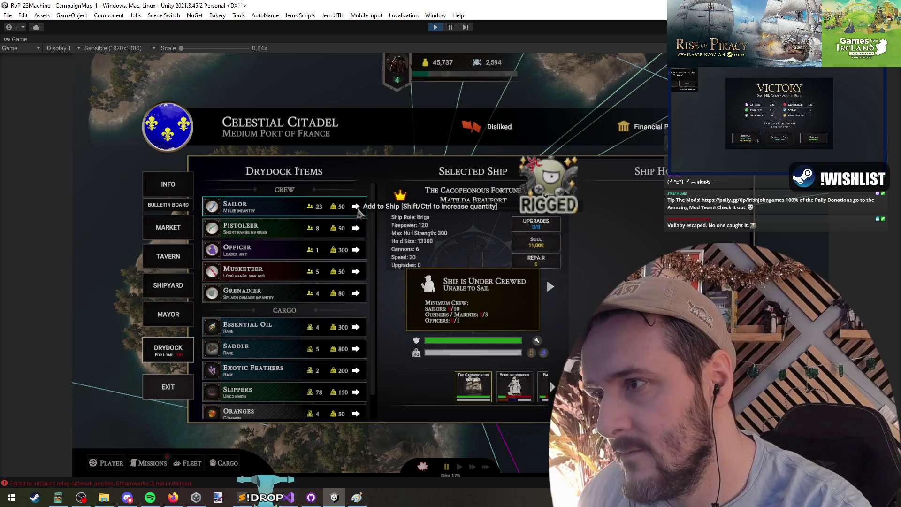
scroll(359, 281, "down", 2)
left_click(356, 390)
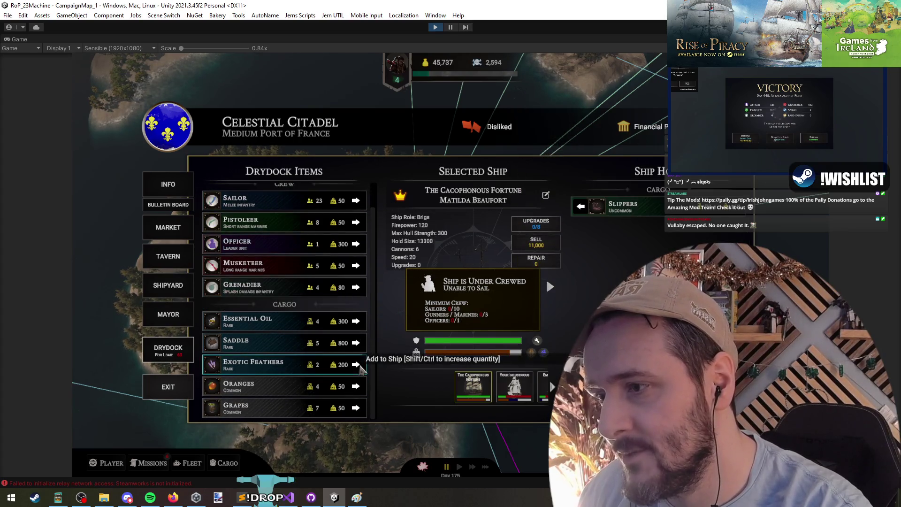
left_click(357, 322)
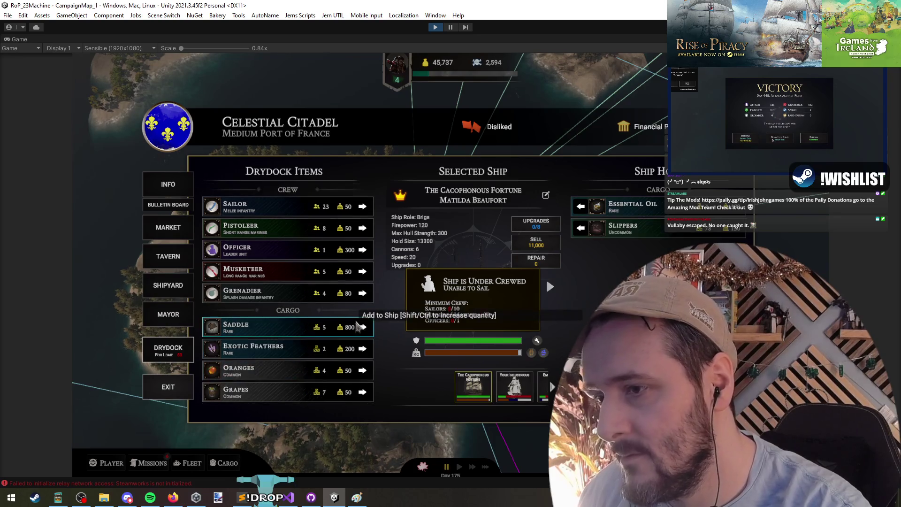
left_click(361, 327)
left_click(361, 327)
left_click(361, 327)
left_click(360, 328)
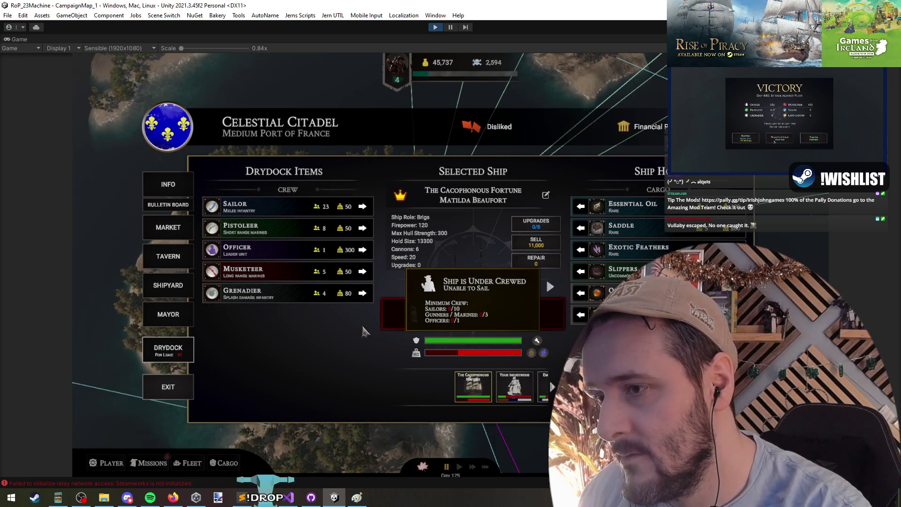
- Shift cargo back to the drydock, then reload the crew, cargo and Saddle aboard
left_click(581, 207)
left_click(580, 207)
left_click(581, 207)
left_click(581, 206)
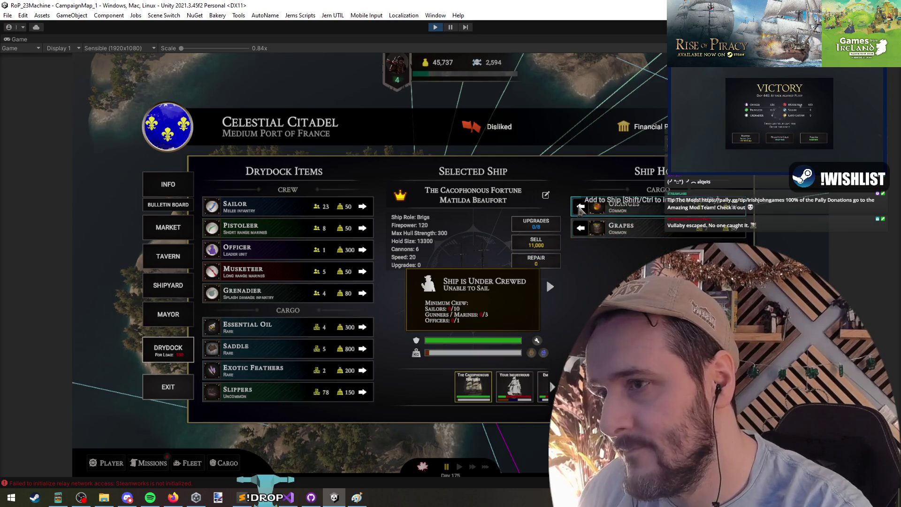
left_click(581, 206)
left_click(581, 207)
left_click(356, 207)
left_click(356, 206)
left_click(356, 207)
left_click(356, 207)
left_click(356, 207)
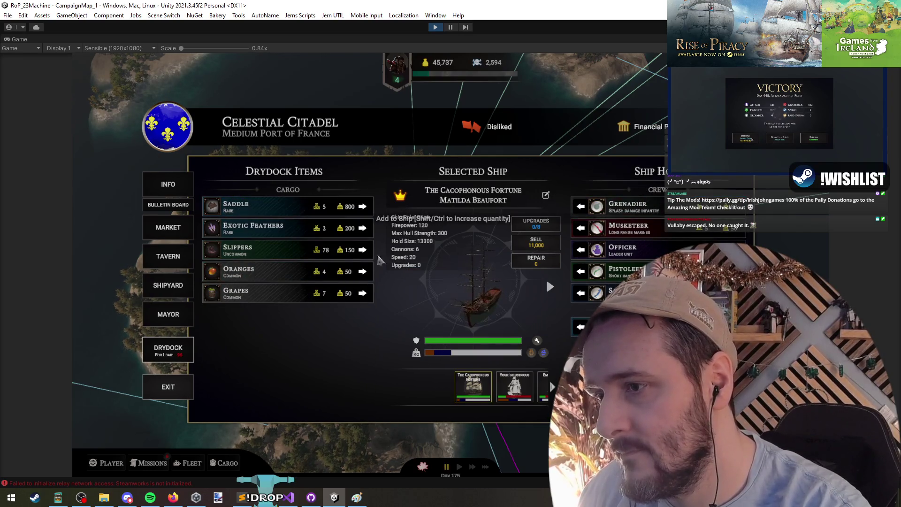
left_click(363, 229)
left_click(363, 229)
left_click(362, 228)
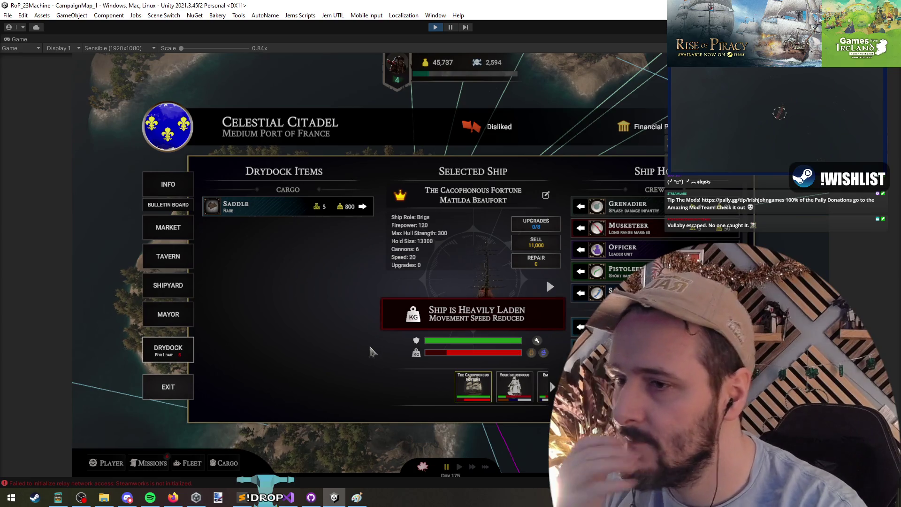
left_click(364, 207)
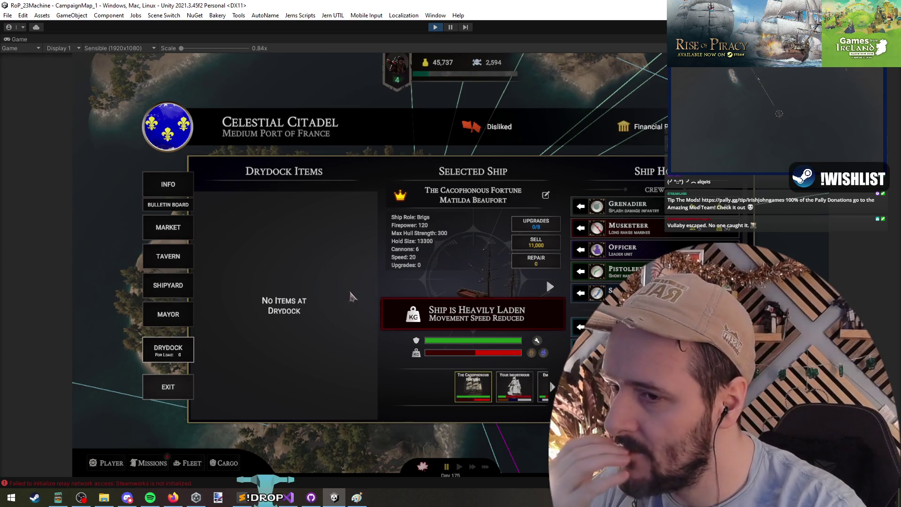
- Unload Essential Oil and Saddle to the drydock, then load all the Saddles back aboard
scroll(619, 235, "down", 1)
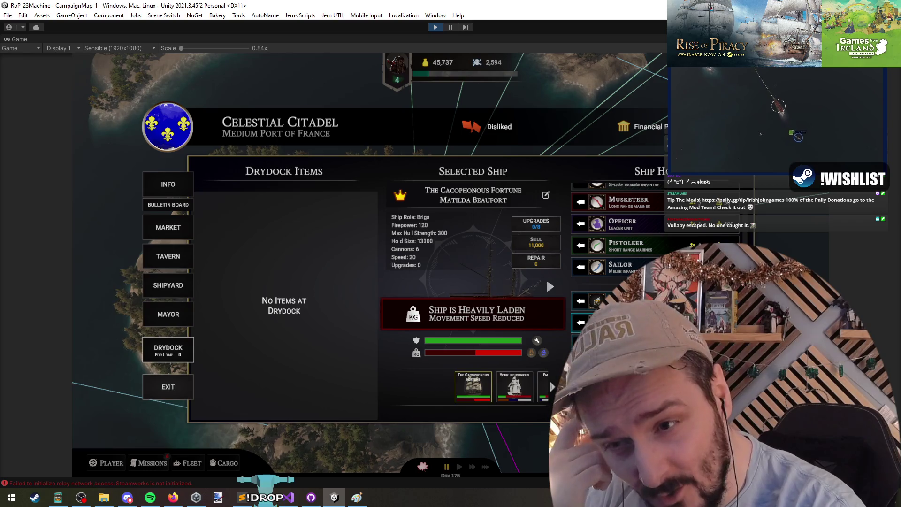
scroll(620, 234, "down", 1)
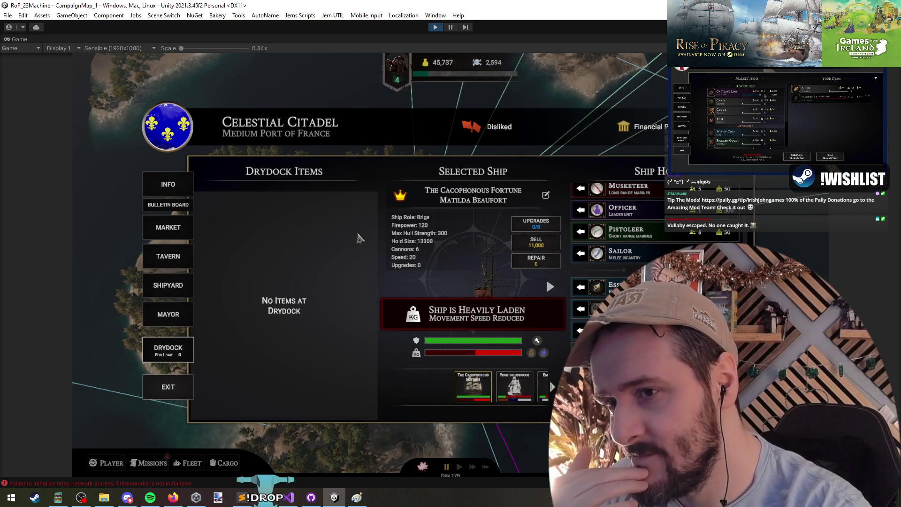
left_click(581, 286)
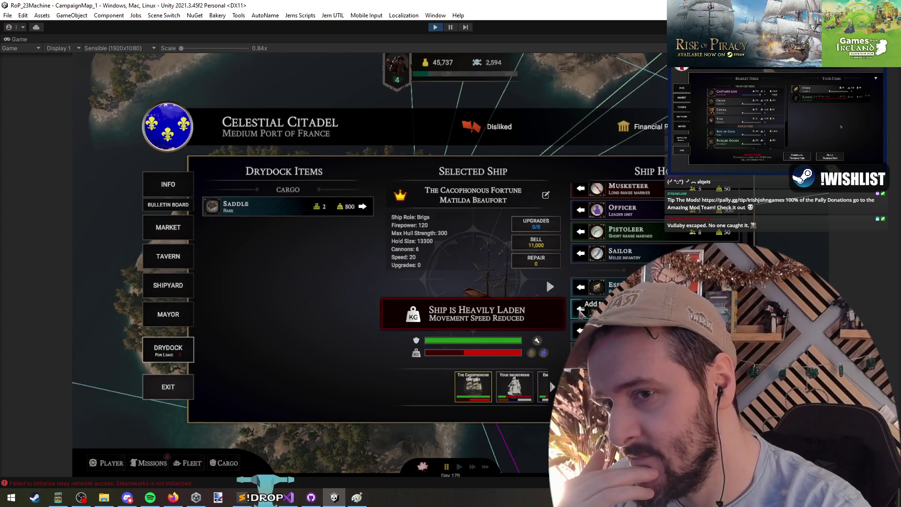
left_click(581, 287)
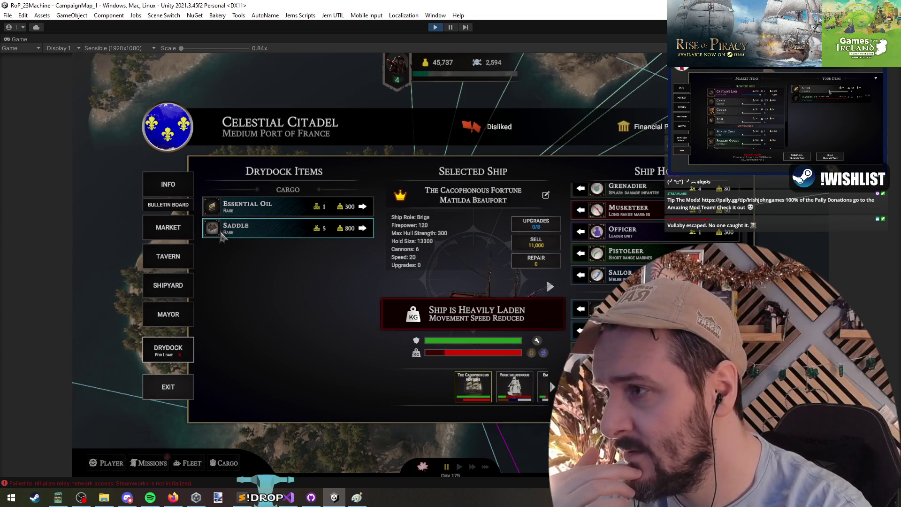
left_click(364, 228)
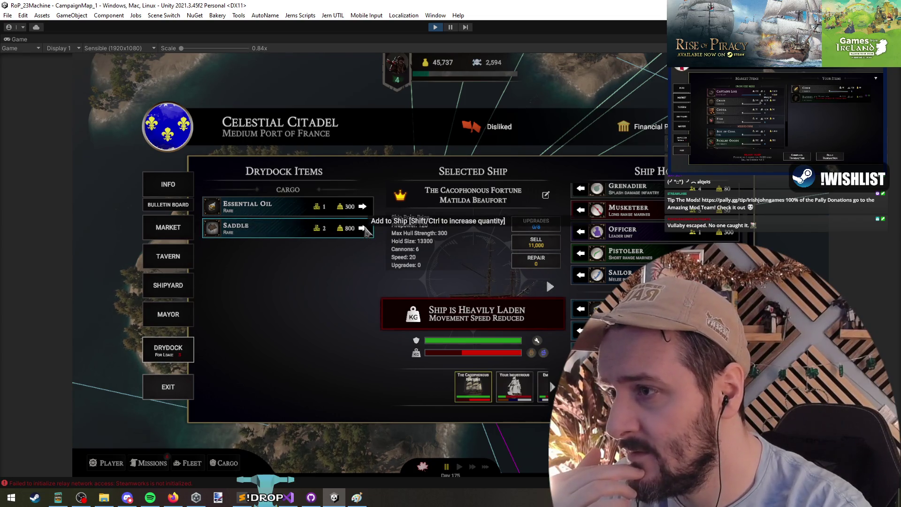
double_click(363, 229)
- Leave port despite the warning and accept the overloaded ships notice
left_click(184, 237)
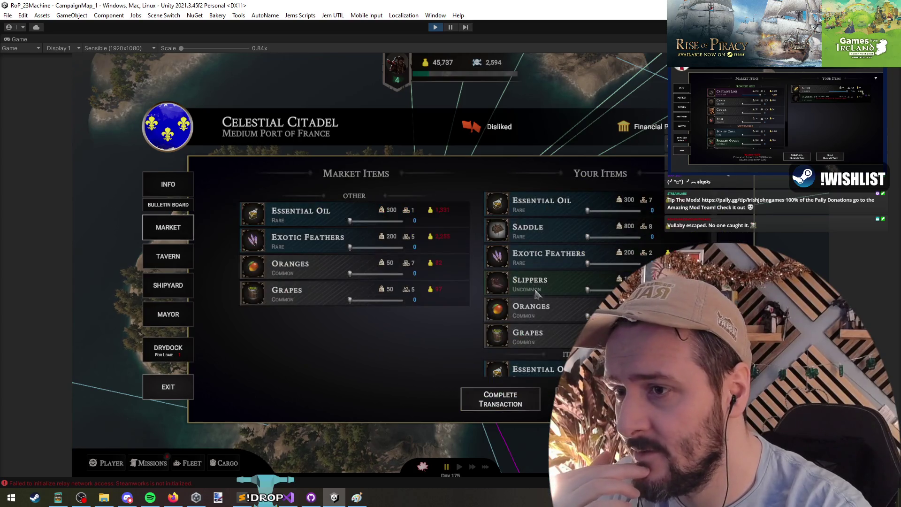
scroll(553, 367, "down", 1)
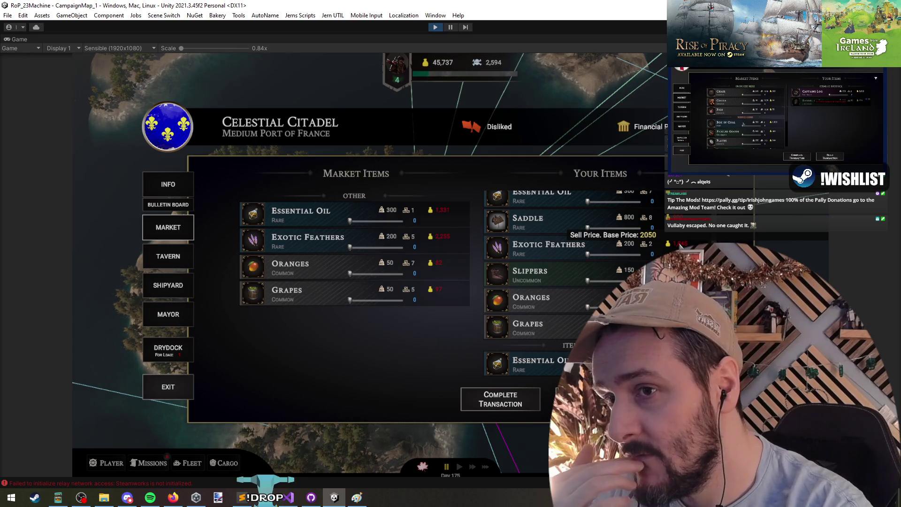
scroll(611, 254, "up", 1)
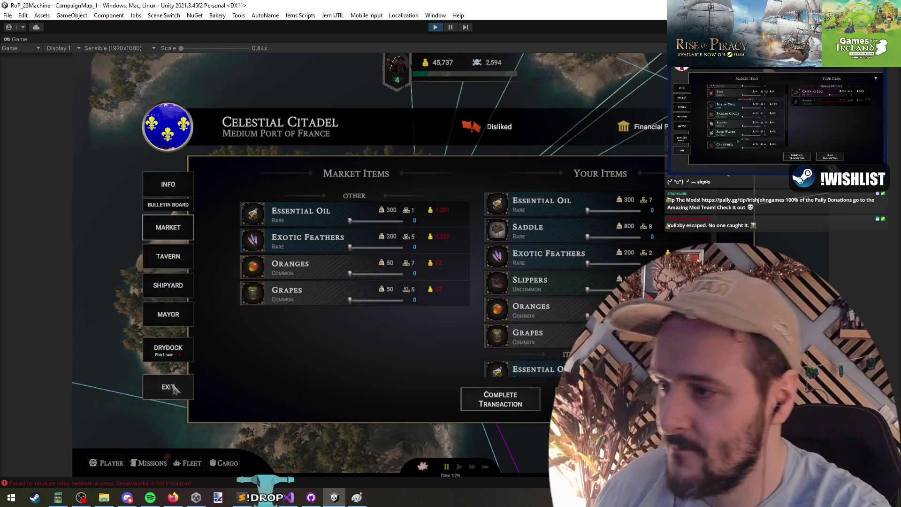
left_click(174, 389)
left_click(499, 312)
left_click(475, 294)
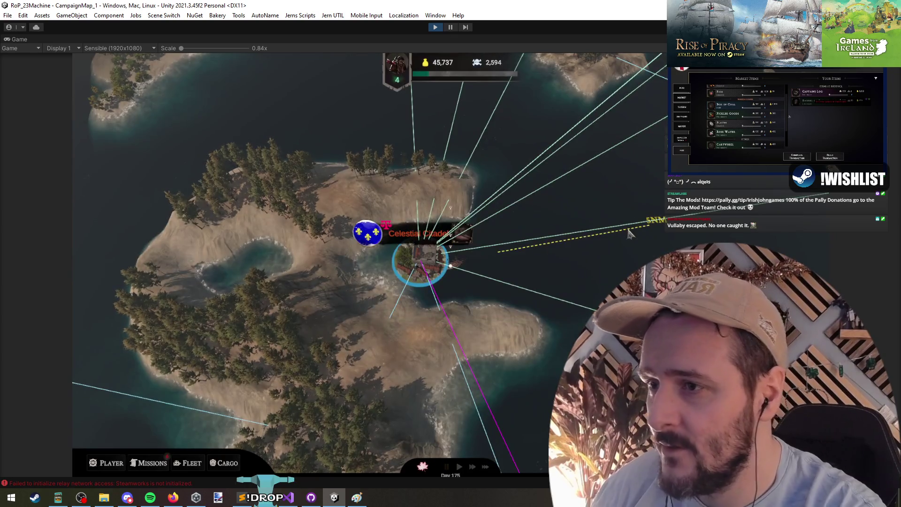
- Run LootShowVictory from the debug console, ransom the prisoners, and leave the Trelis Reef port
key("grave")
type("vico")
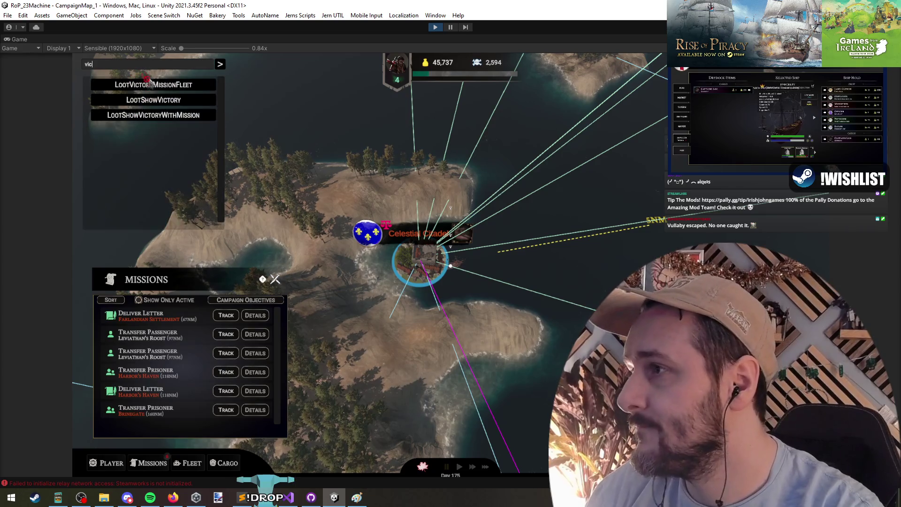
left_click(154, 85)
left_click(220, 64)
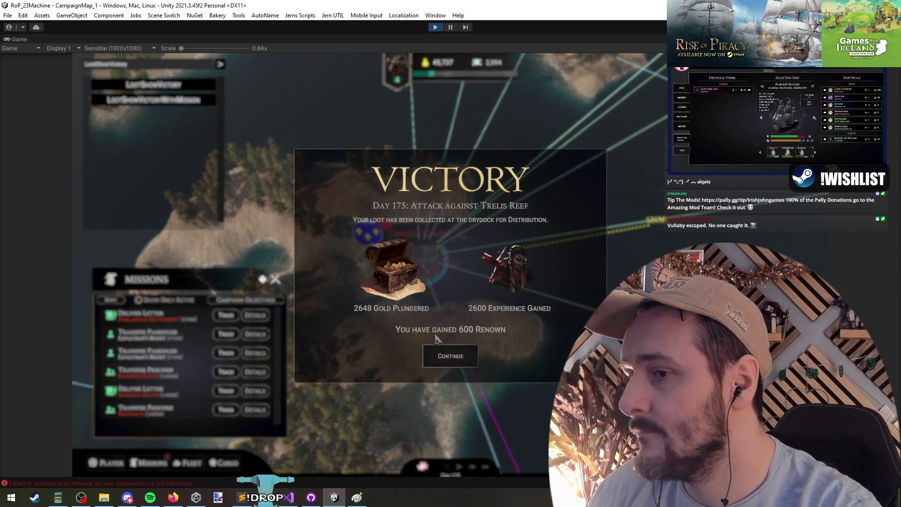
left_click(450, 324)
left_click(453, 370)
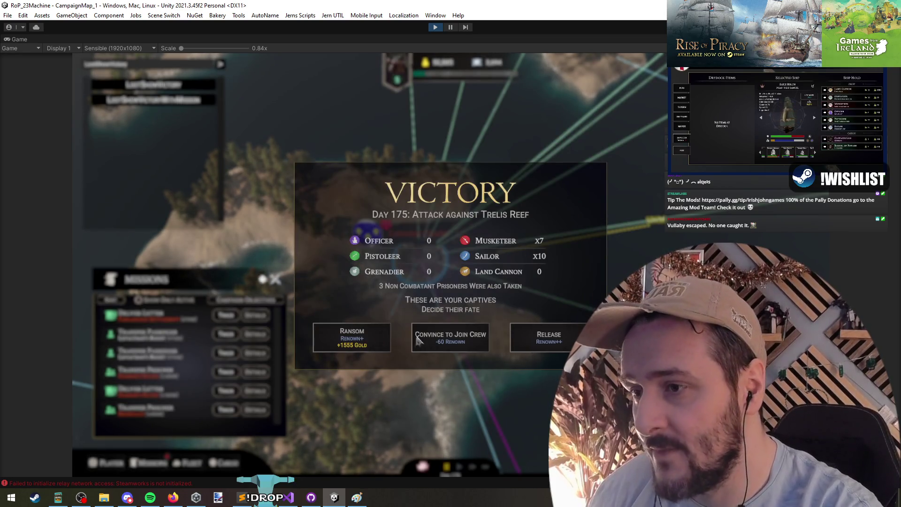
left_click(363, 346)
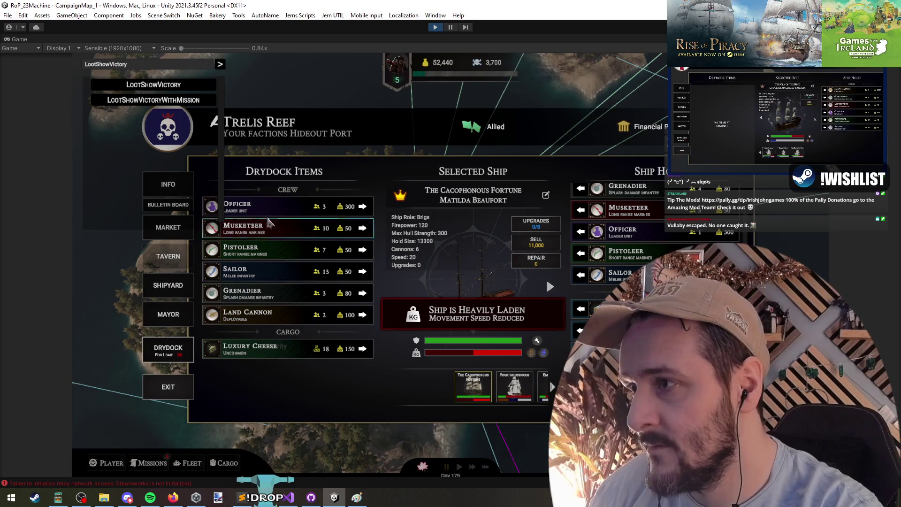
left_click(184, 396)
left_click(449, 291)
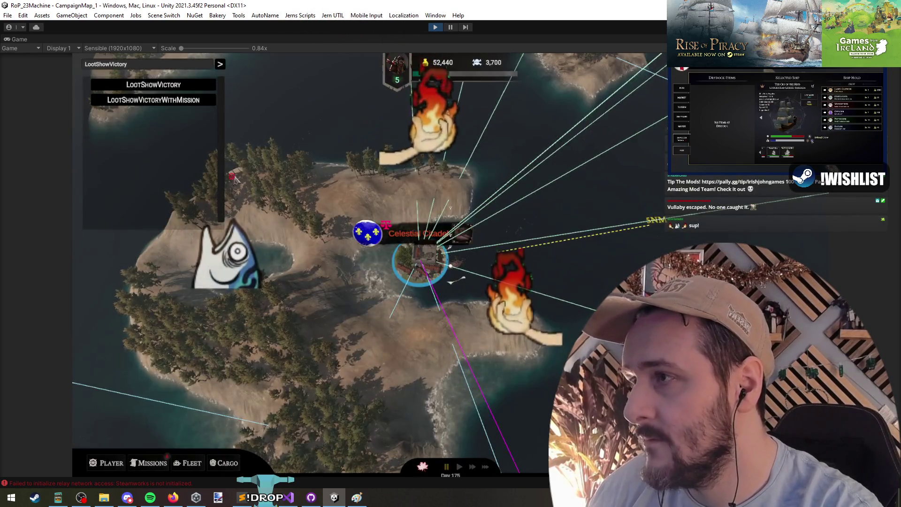
- Run LootShowVictoryWithMission, clear its screens, and filter the debug commands by 'loot'
left_click(192, 101)
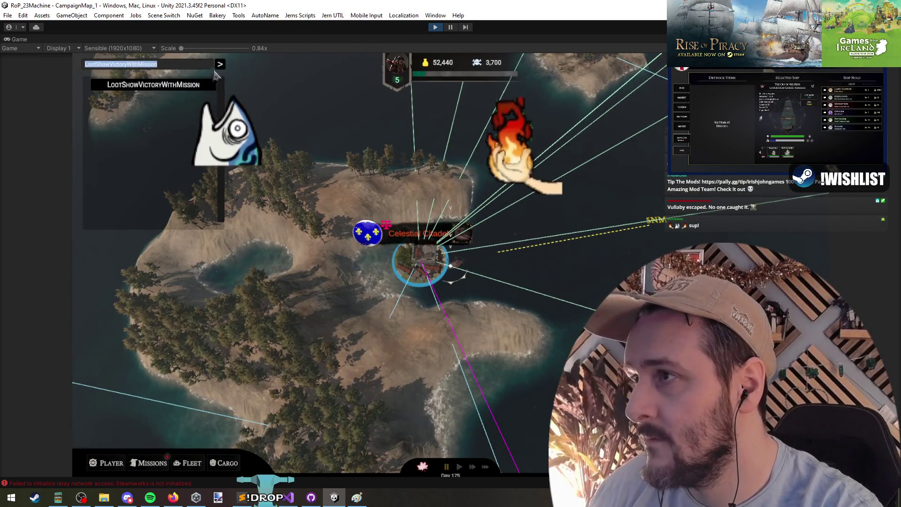
left_click(451, 354)
left_click(451, 370)
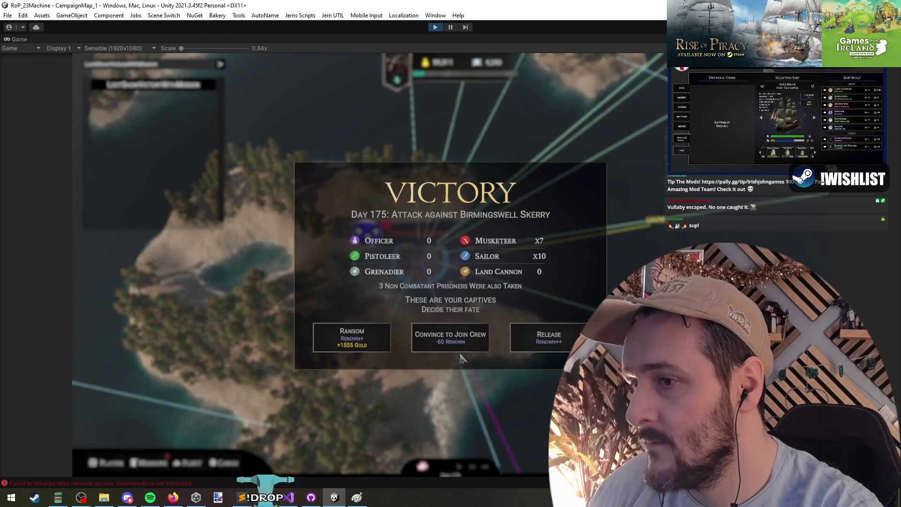
left_click(352, 394)
left_click(175, 384)
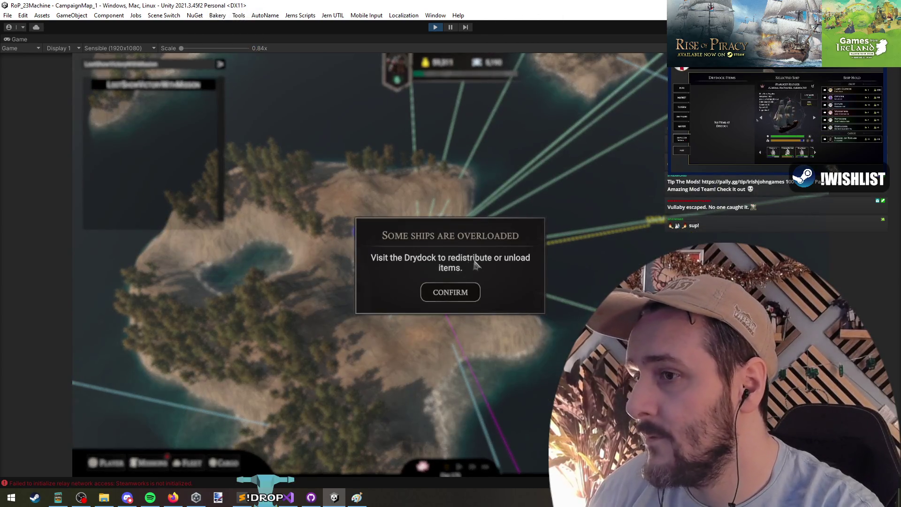
left_click(456, 297)
left_click(209, 65)
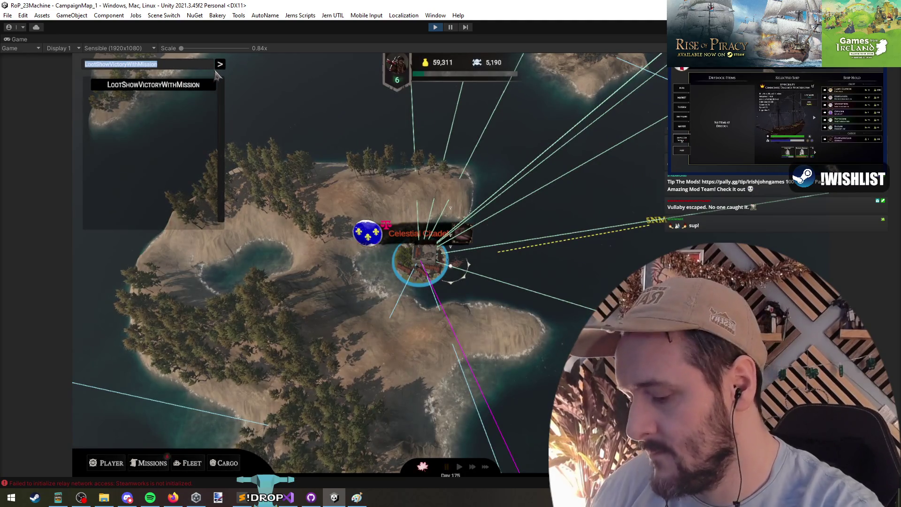
type("loot")
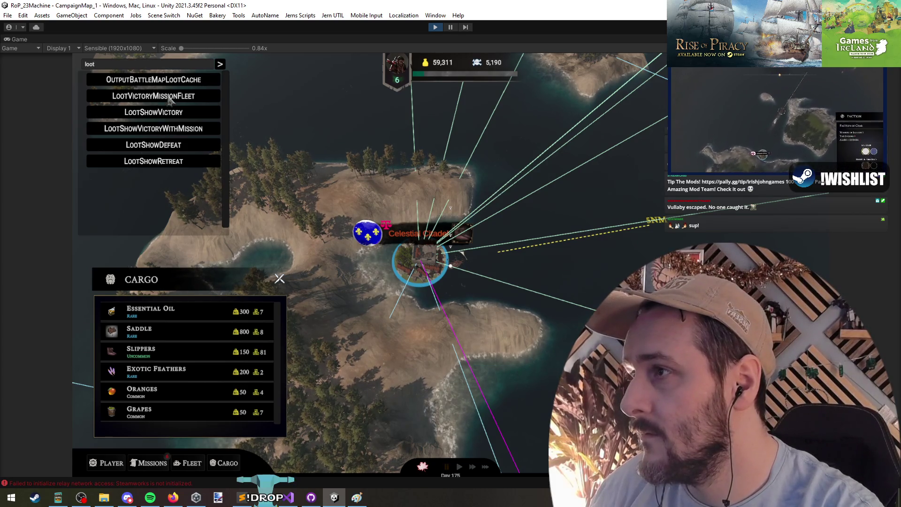
- Run LootVictoryMissionFleet, return to The Cacophonous Fortune, and cancel its Scuttle prompt
left_click(197, 96)
left_click(220, 65)
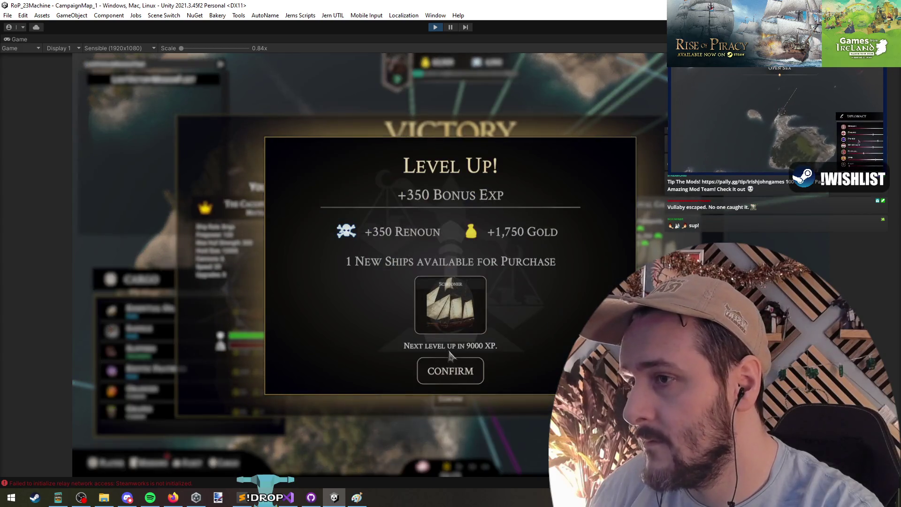
left_click(459, 381)
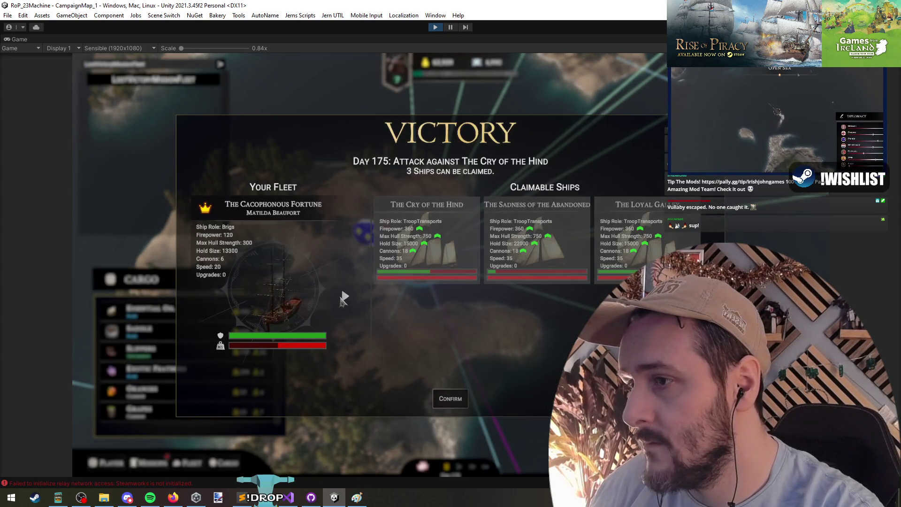
left_click(347, 299)
left_click(203, 300)
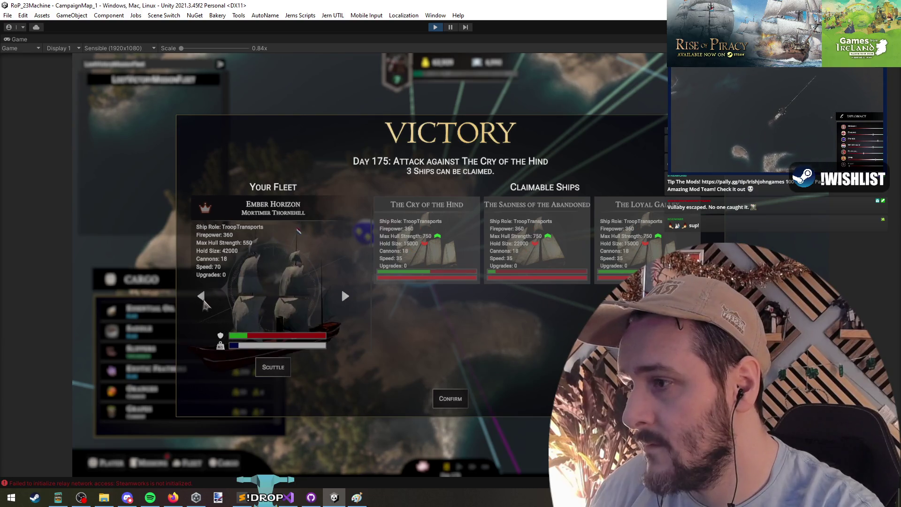
left_click(204, 303)
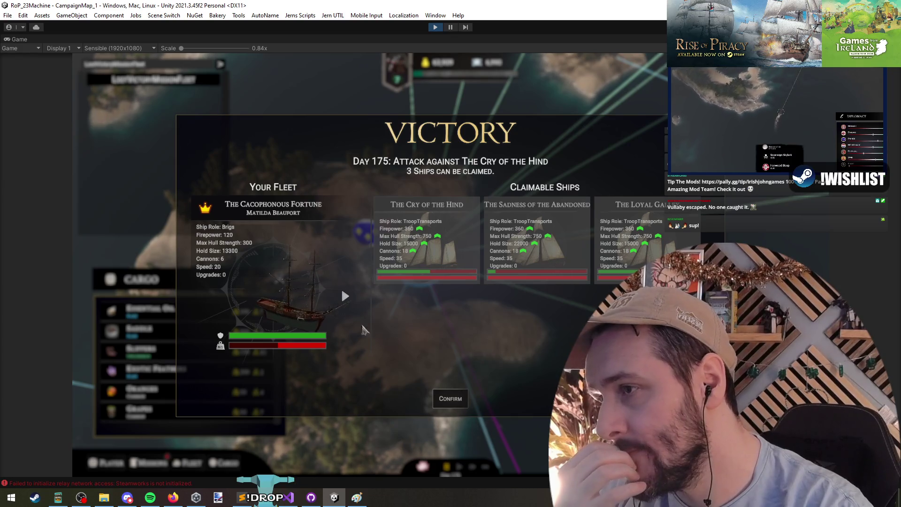
left_click(216, 311)
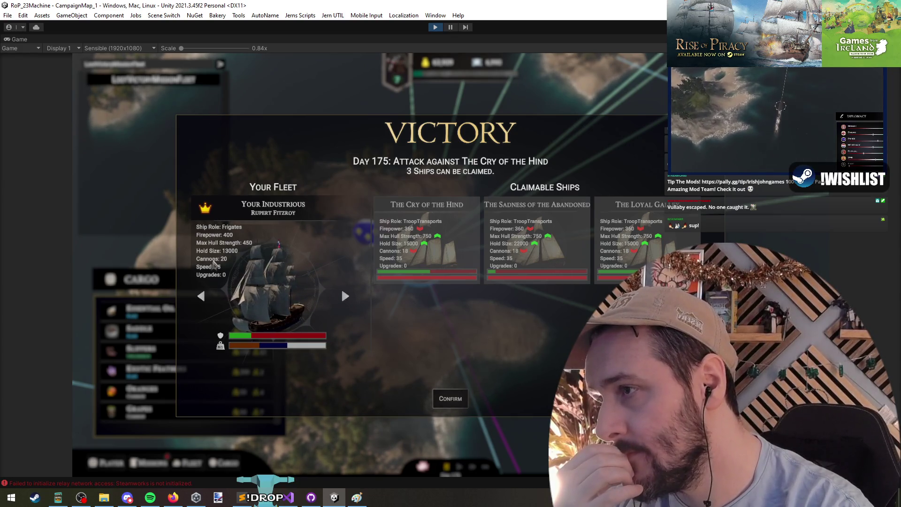
left_click(273, 367)
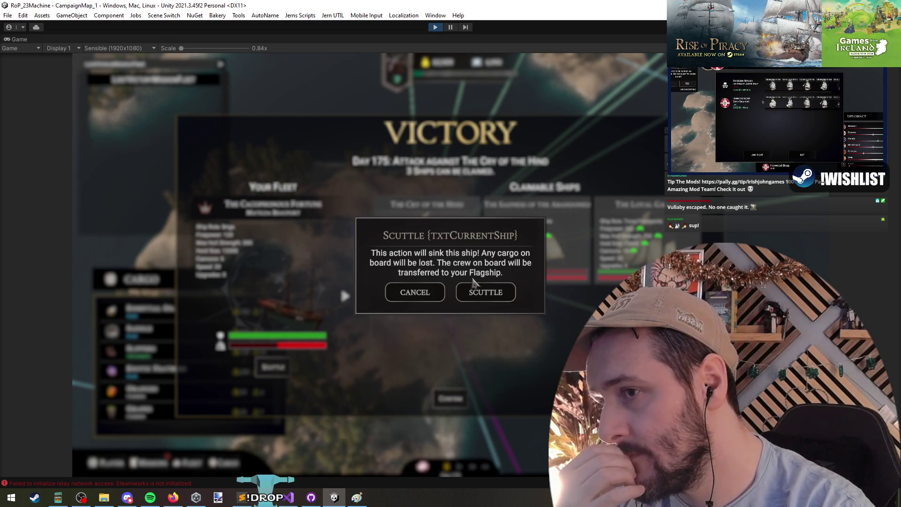
left_click(443, 291)
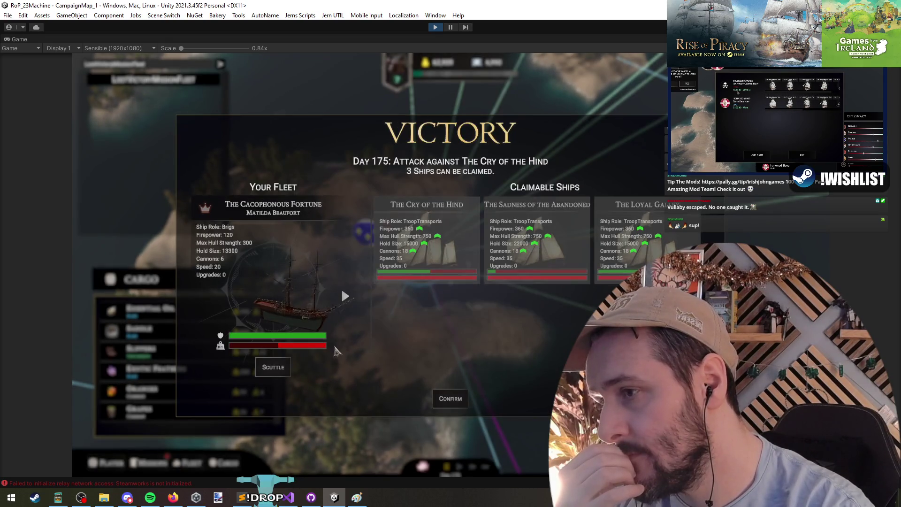
- Cycle through fleet ships Horizon Corsair, Infernal Intruder, Sable Seraph and Stormcaller Scoundrel
left_click(345, 296)
left_click(345, 297)
left_click(347, 298)
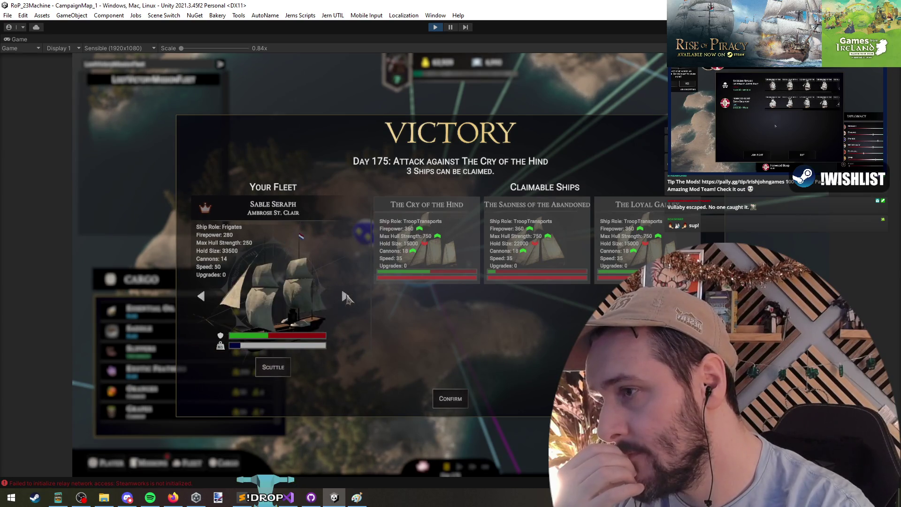
left_click(346, 297)
left_click(202, 300)
left_click(201, 300)
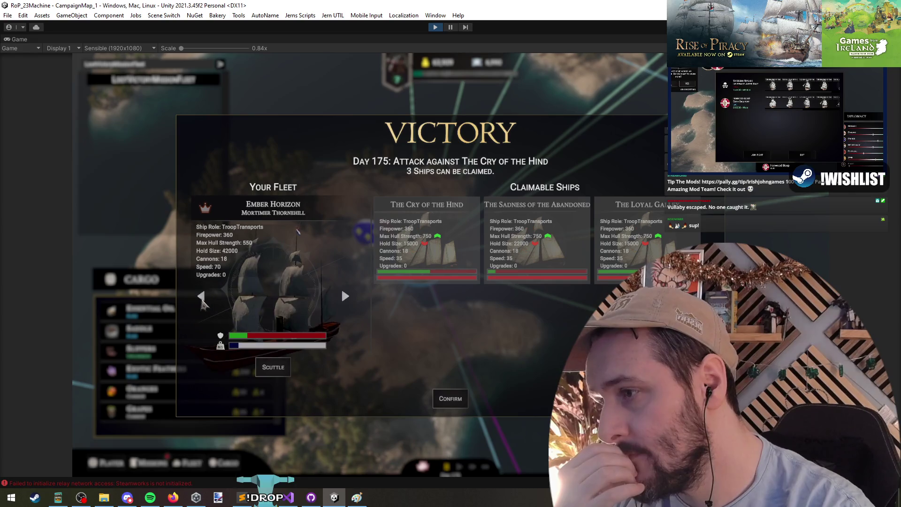
left_click(202, 300)
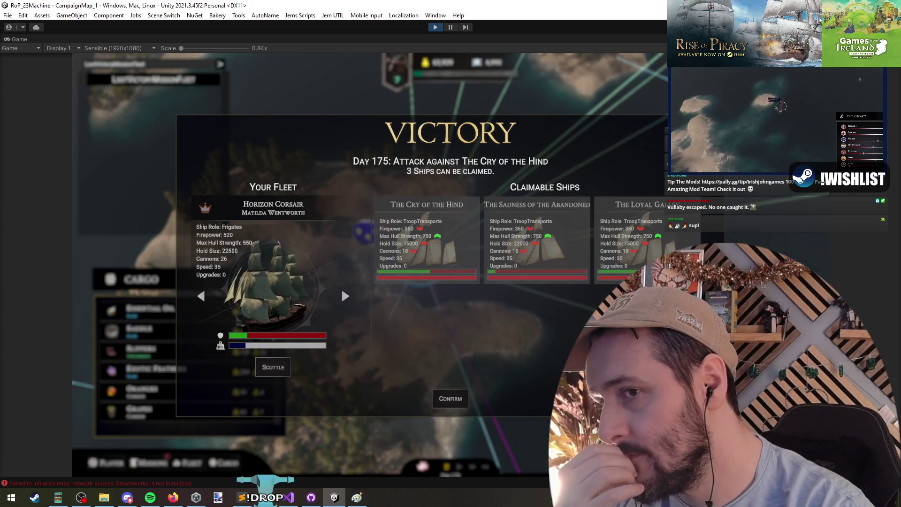
left_click(345, 296)
left_click(345, 297)
left_click(347, 298)
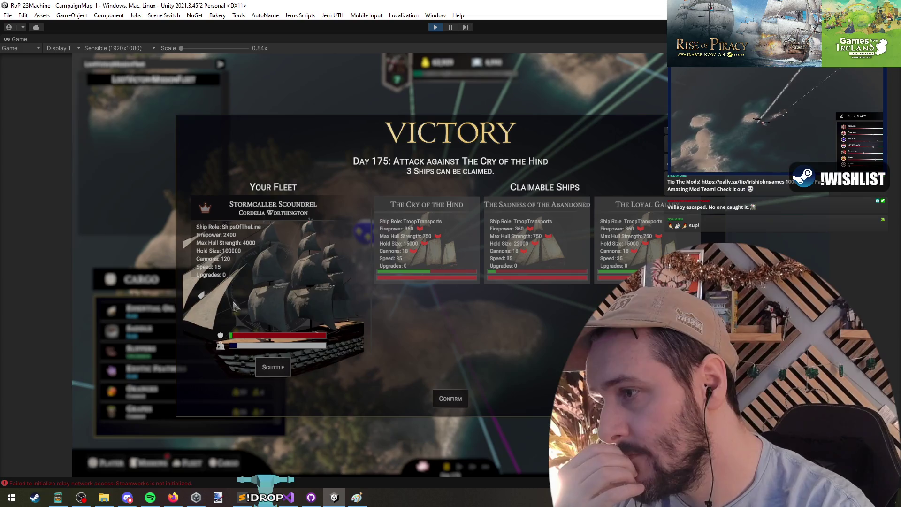
left_click(206, 296)
left_click(206, 297)
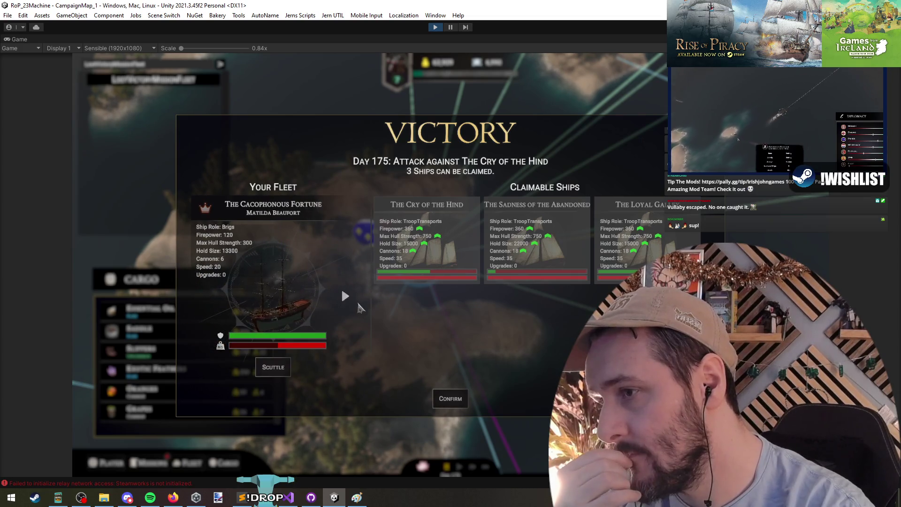
left_click(204, 298)
left_click(203, 299)
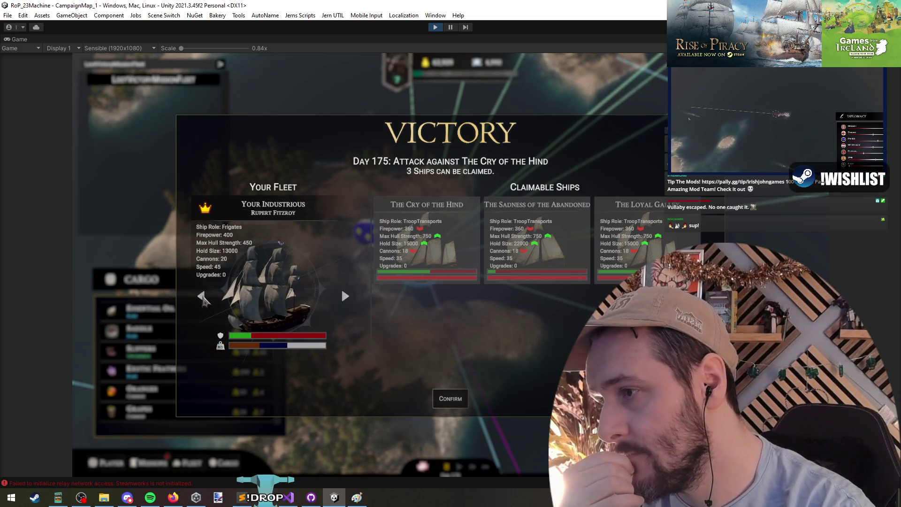
left_click(203, 298)
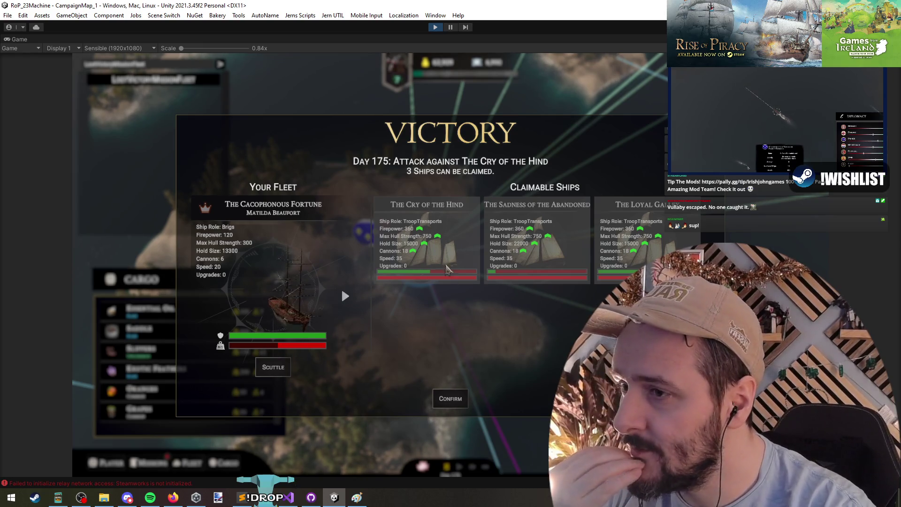
left_click(346, 297)
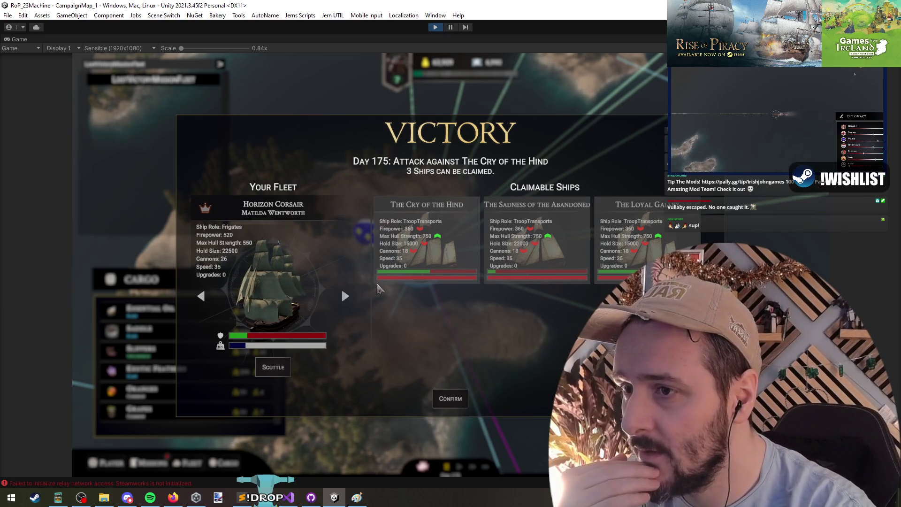
left_click(345, 297)
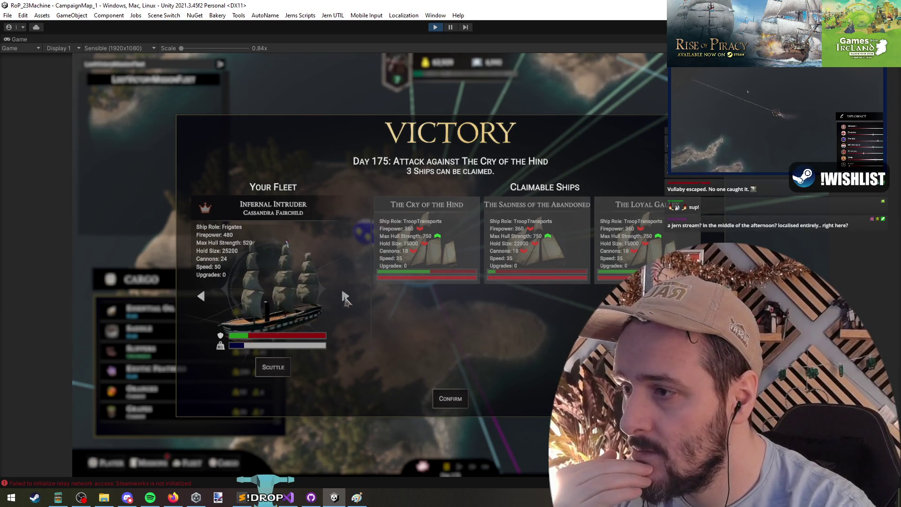
left_click(345, 297)
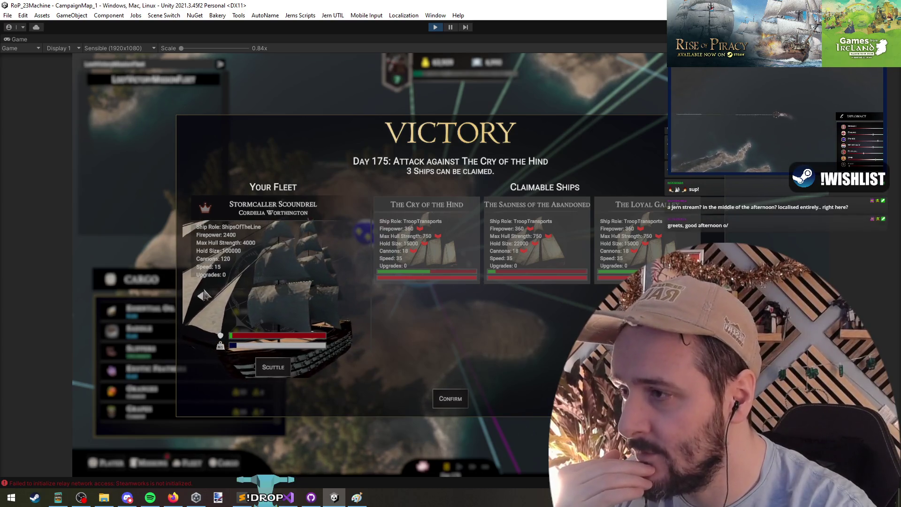
key("Left")
key("Left")
key("Left")
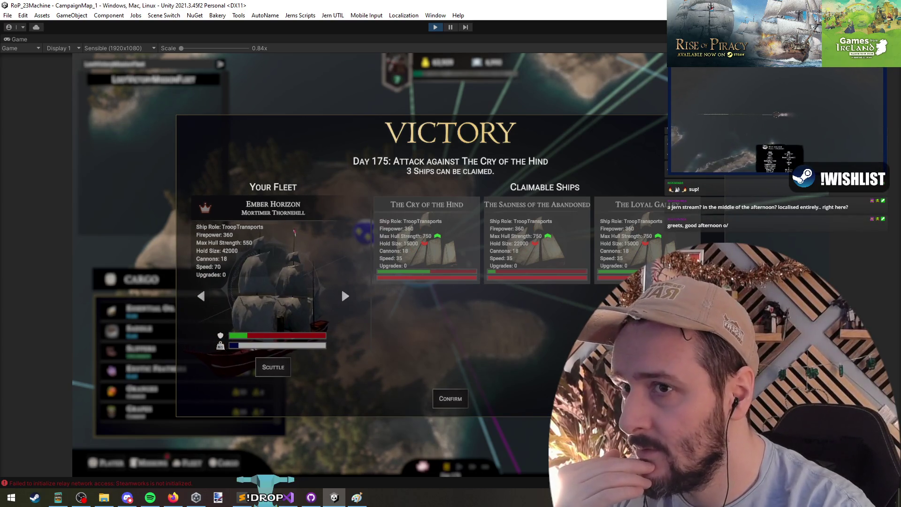
- Confirm the ship claims, release the captives, and leave Celestial Citadel's port
left_click(449, 399)
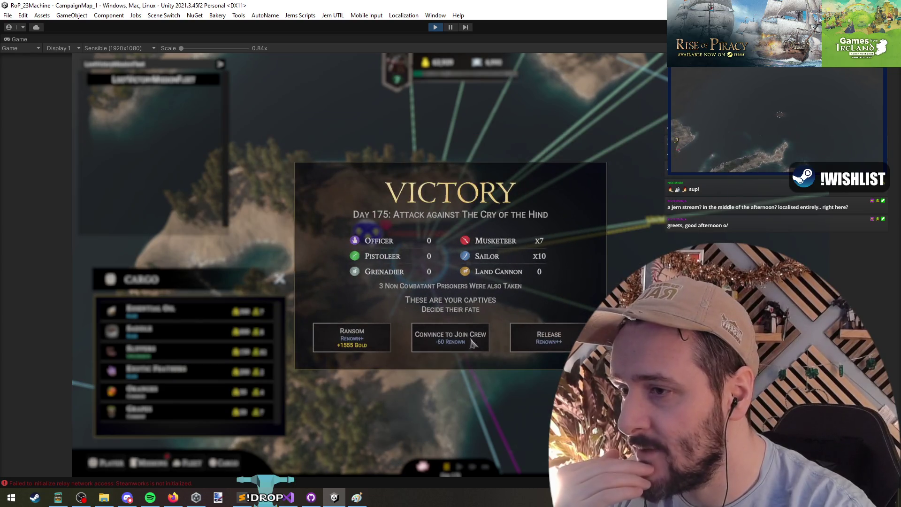
left_click(538, 342)
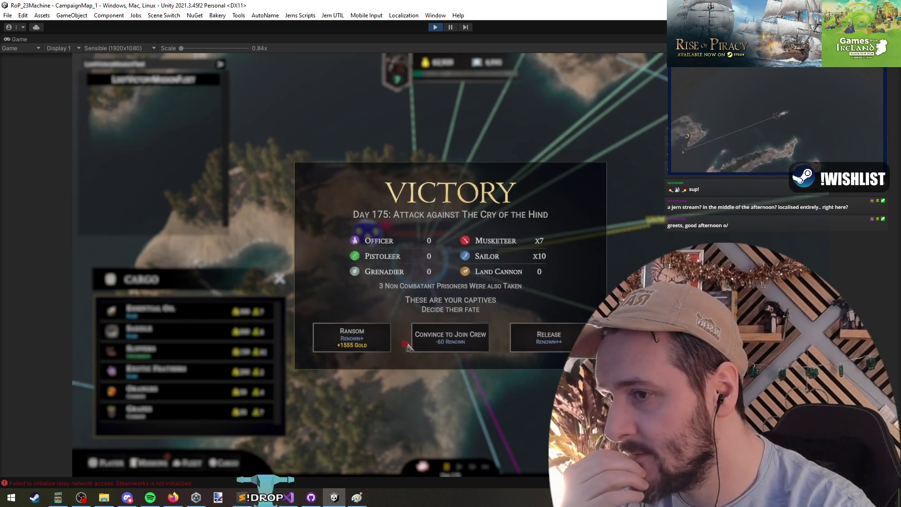
left_click(446, 338)
mouse_move(418, 259)
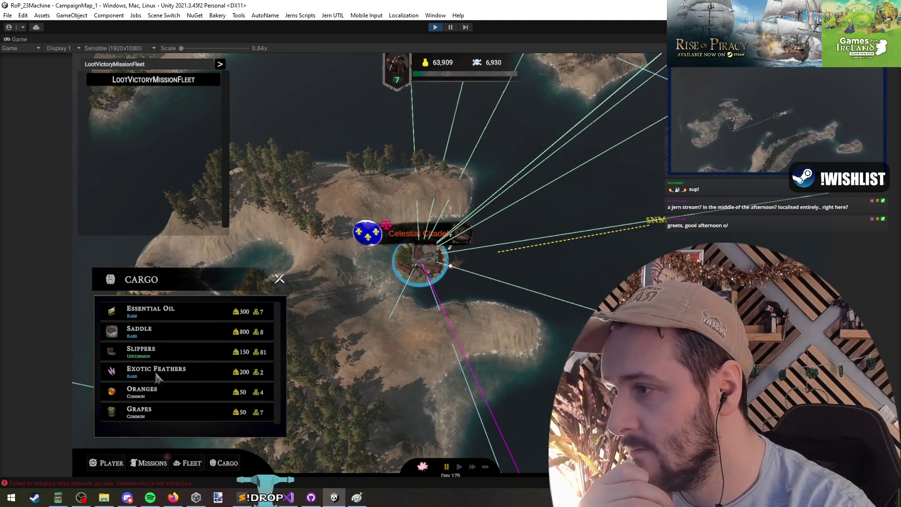
left_click(420, 260)
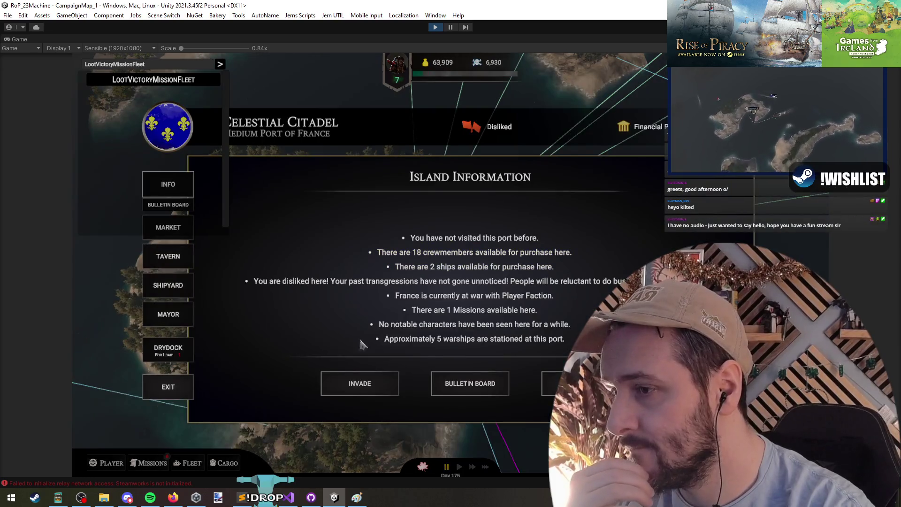
left_click(168, 387)
left_click(519, 253)
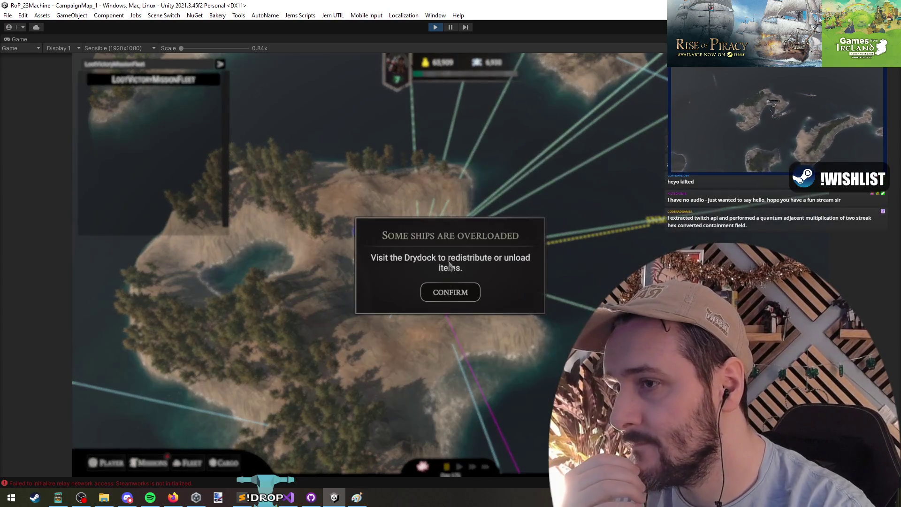
left_click(441, 291)
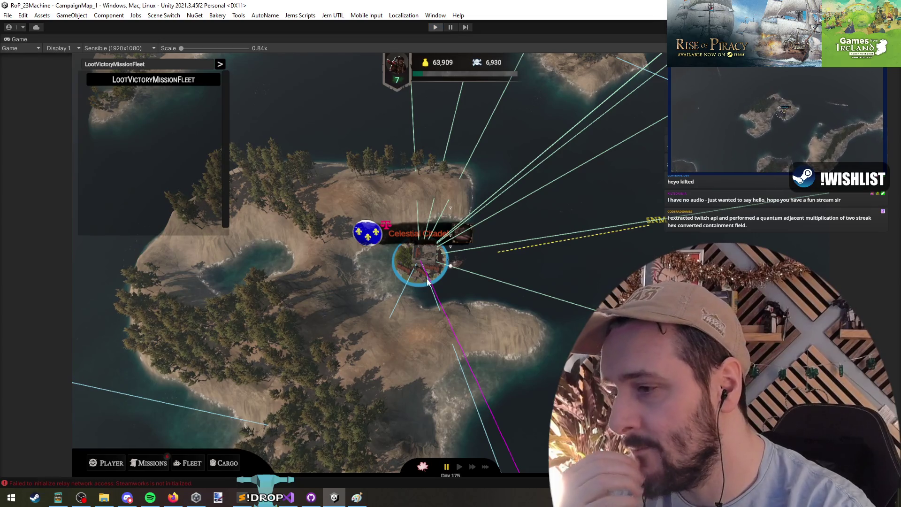
- Stop Play mode and return to the selected property code in Visual Studio
key("ctrl+p")
key("alt+Tab")
left_click(303, 219)
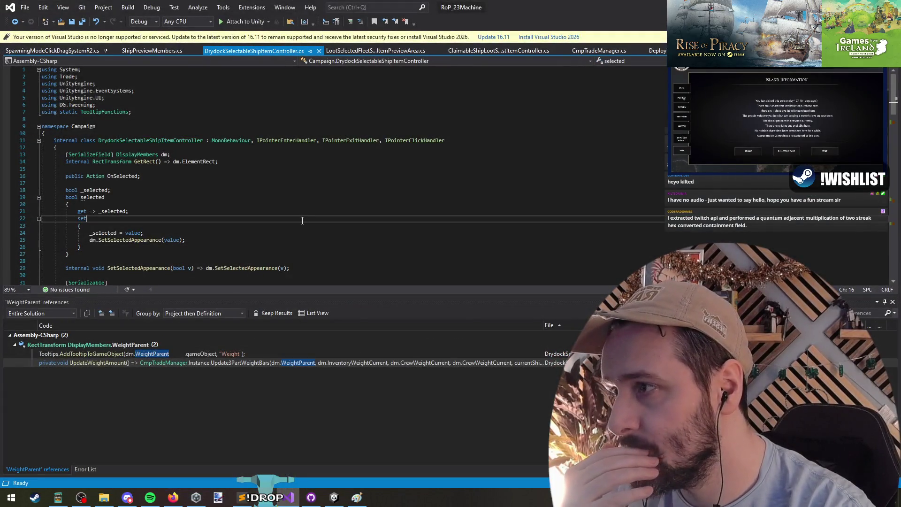
left_click(287, 205)
key("ctrl+s")
key("alt+Tab")
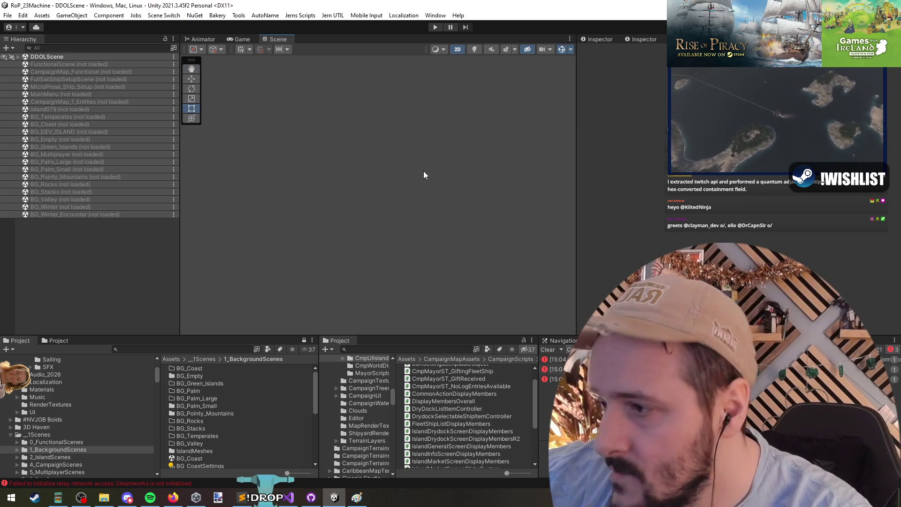
key("alt+Tab")
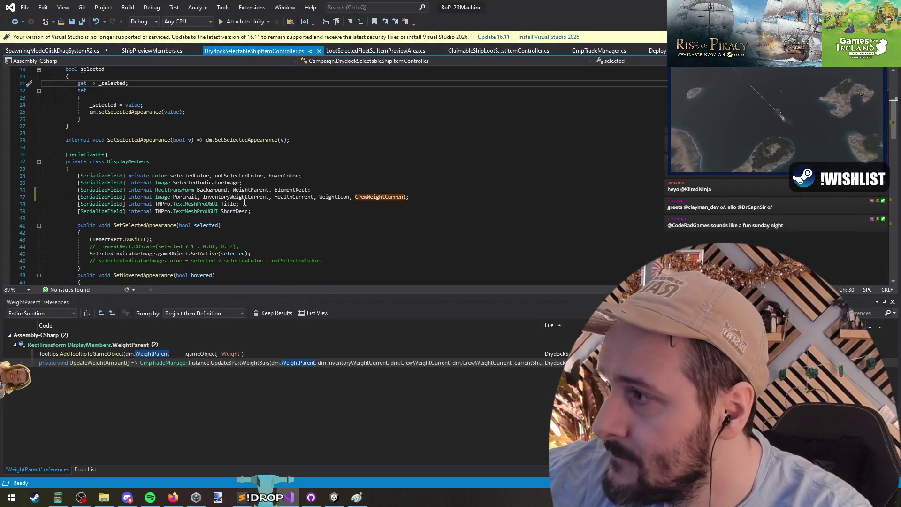
left_click(15, 23)
left_click(16, 22)
left_click(227, 182)
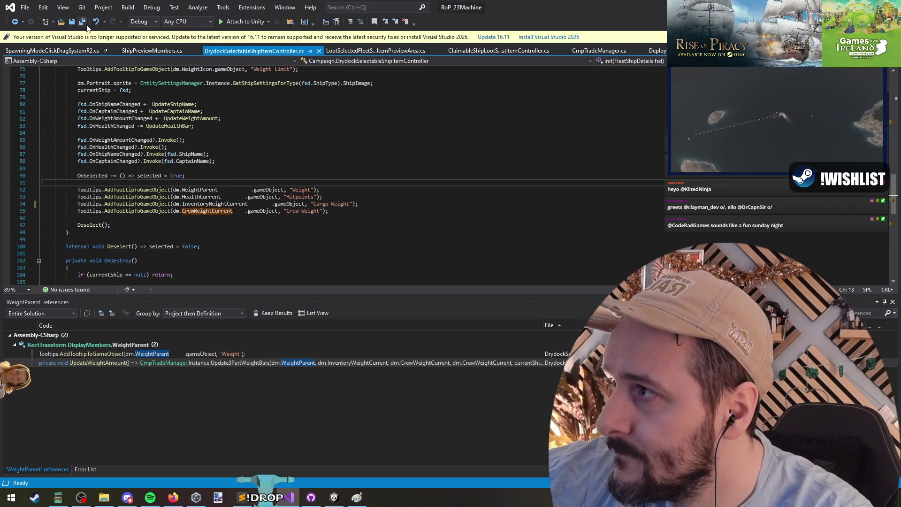
key("alt+Tab")
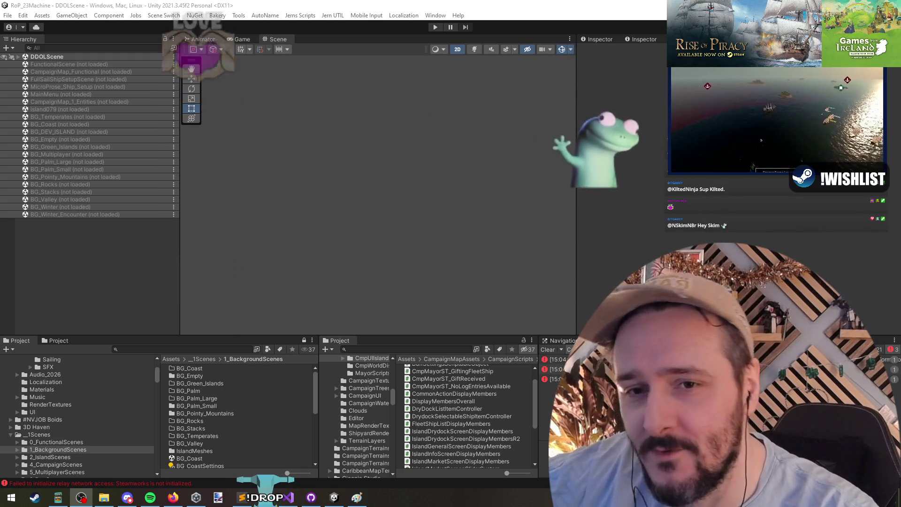
- Switch between Unity and DrydockSelectableShipItemController.cs, then make the Scene view taller
left_click(350, 286)
key("alt+Tab")
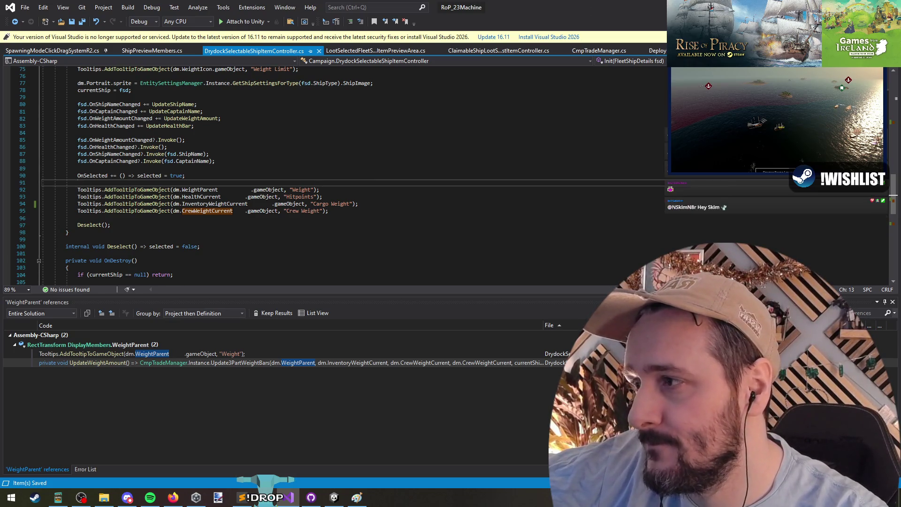
key("alt+Tab")
key("alt+Tab")
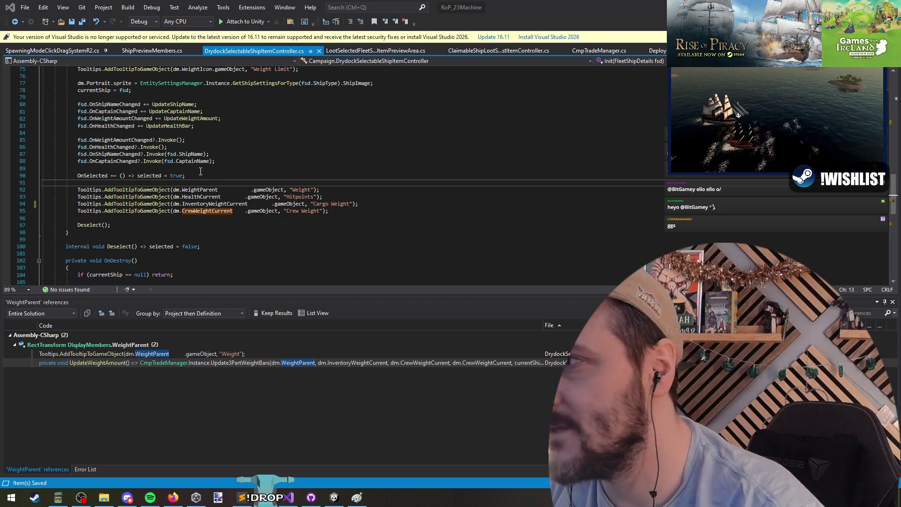
key("Up")
key("Up")
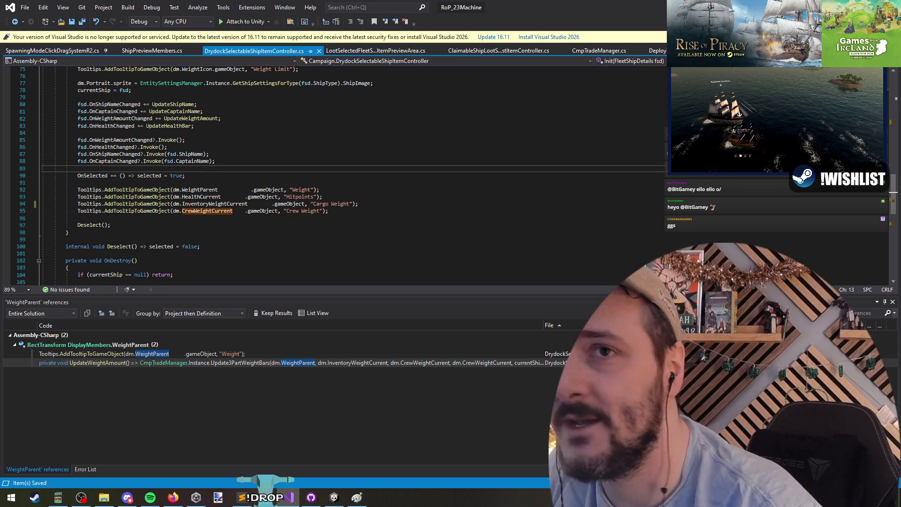
key("alt+Tab")
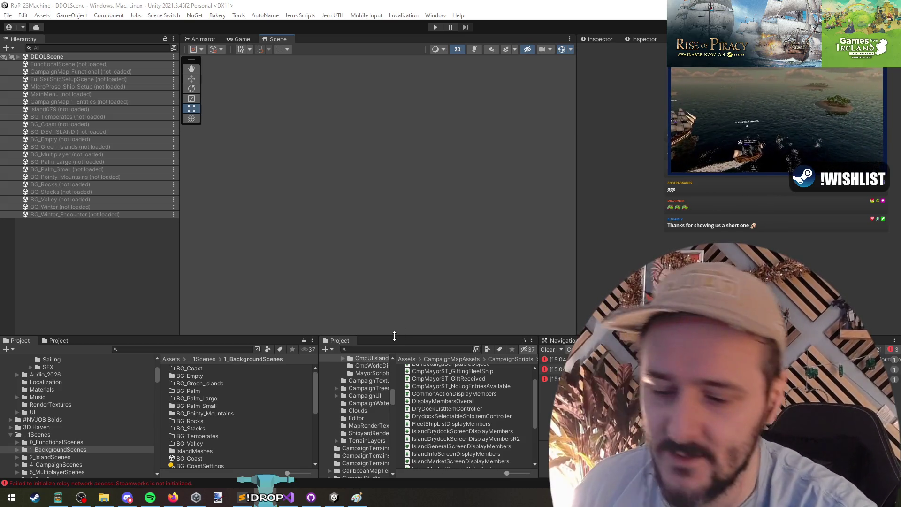
mouse_move(394, 336)
left_mouse_down()
mouse_move(366, 237)
mouse_move(329, 258)
mouse_move(291, 353)
left_mouse_up()
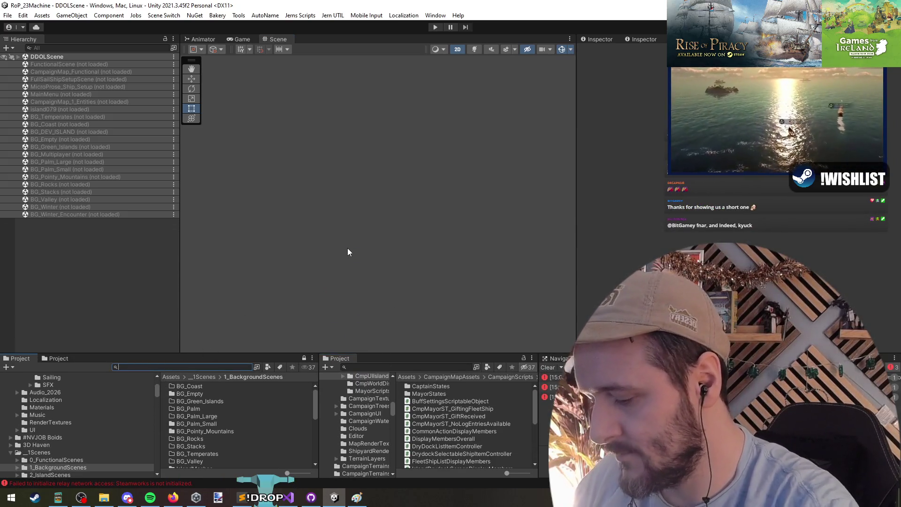
- Search the Project window for 'b transport' and open CampaignTransportNPC in Prefab Mode
type("t:prefab transport")
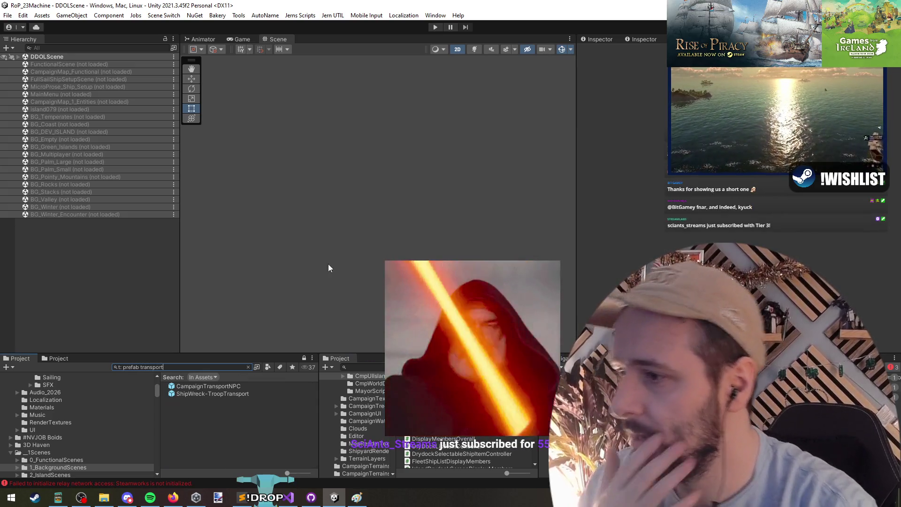
double_click(207, 386)
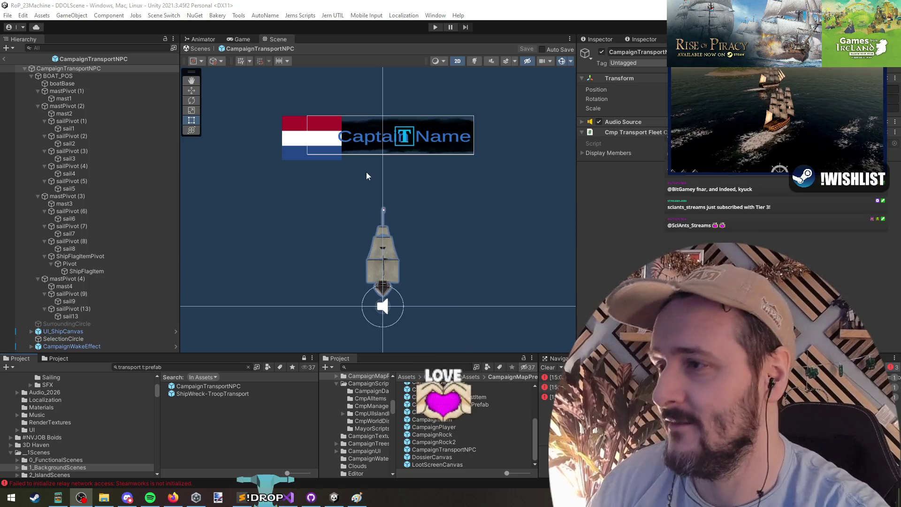
- Inspect UI_ShipCanvas and the captain bar's FlagImg in the Scene view
left_click(357, 154)
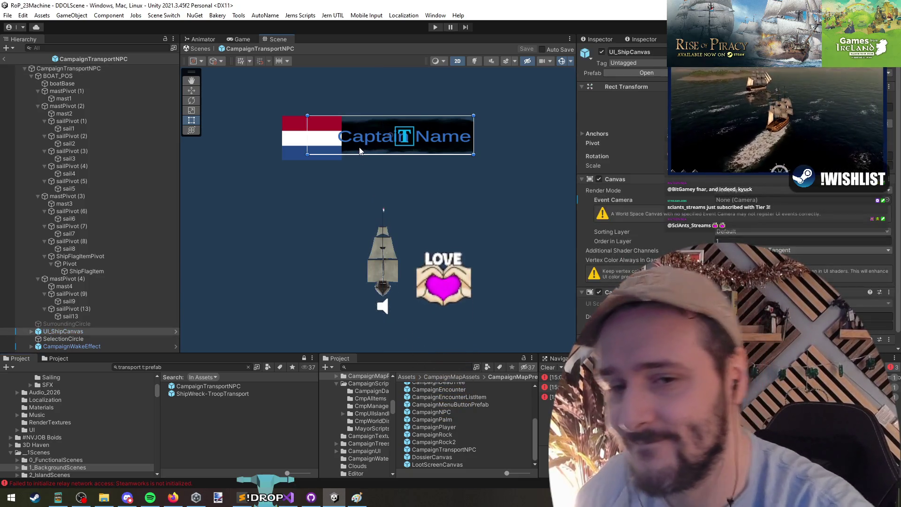
left_click(313, 145)
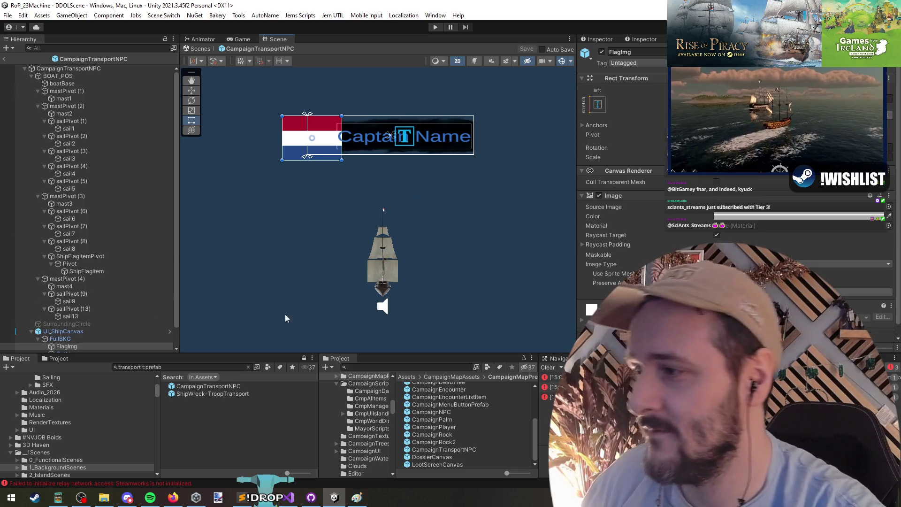
mouse_move(355, 143)
left_mouse_down()
mouse_move(374, 127)
mouse_move(377, 106)
left_mouse_up()
scroll(651, 213, "down", 1)
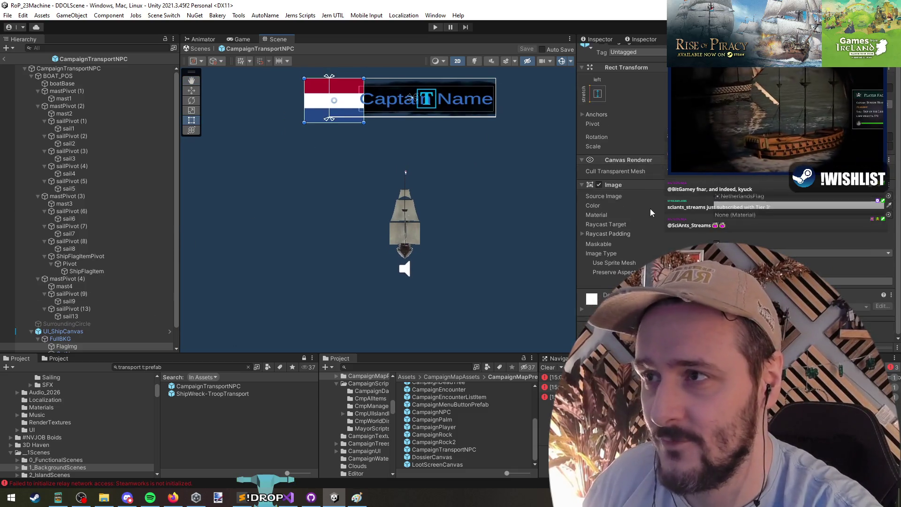
scroll(620, 188, "up", 1)
- Select BOAT_POS in the Hierarchy and re-expand its children
left_click(402, 228)
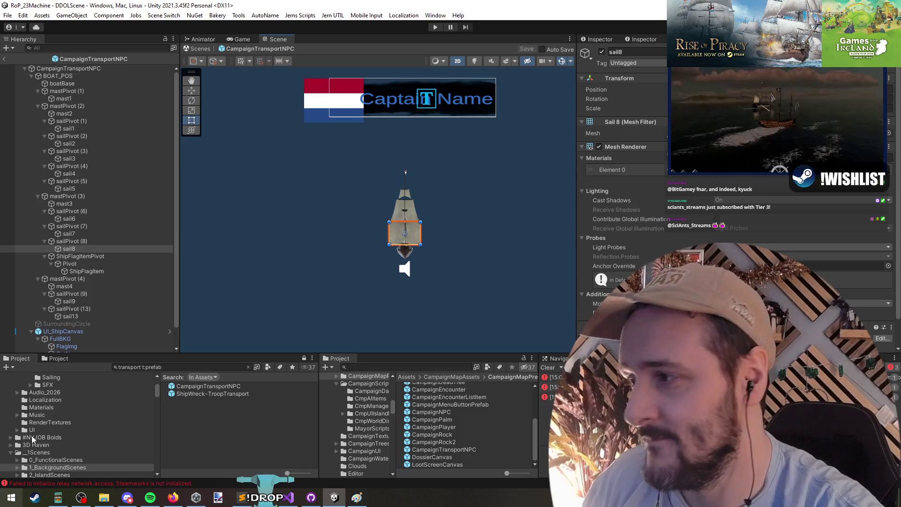
left_click(77, 75)
key("Left")
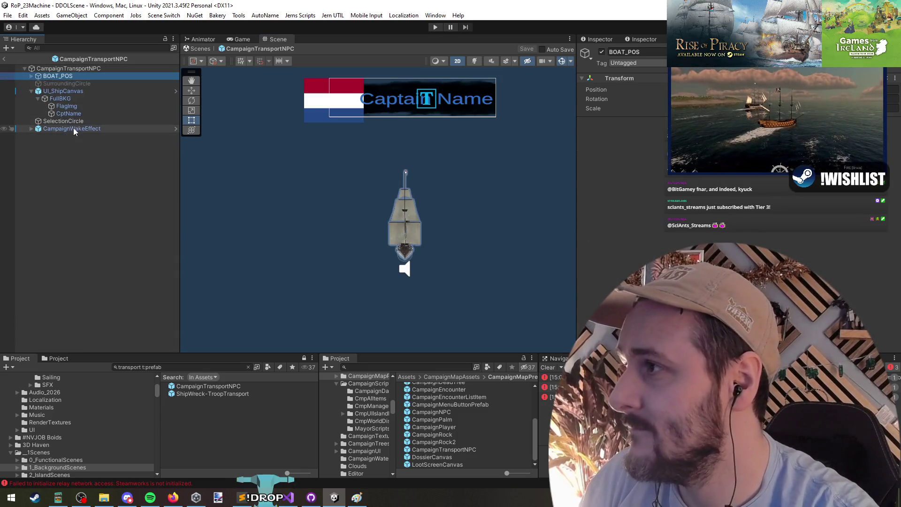
key("Down")
key("Down")
key("Up")
key("Up")
key("alt+Right")
- Collapse each of the four mastPivot entries under BOAT_POS, ending with BOAT_POS selected
key("Down")
key("Down")
key("Left")
key("Down")
key("Left")
key("Down")
key("Left")
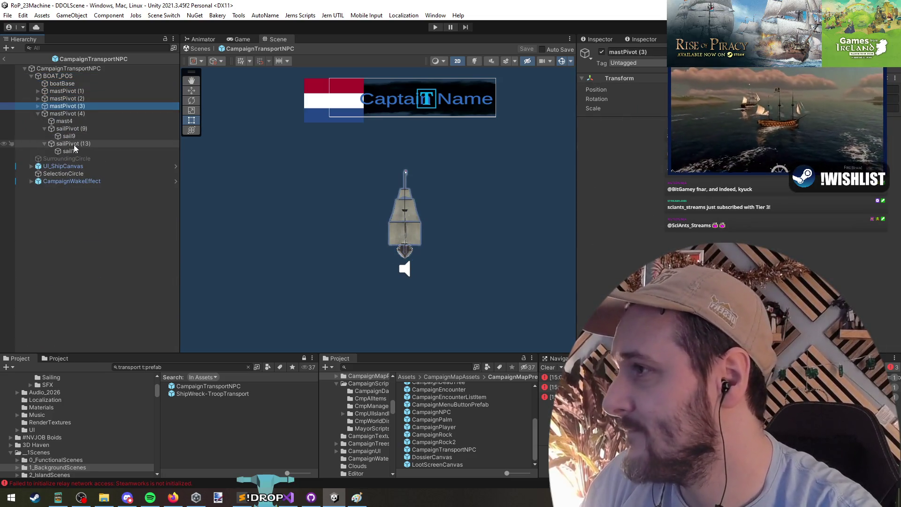
key("Down")
key("Left")
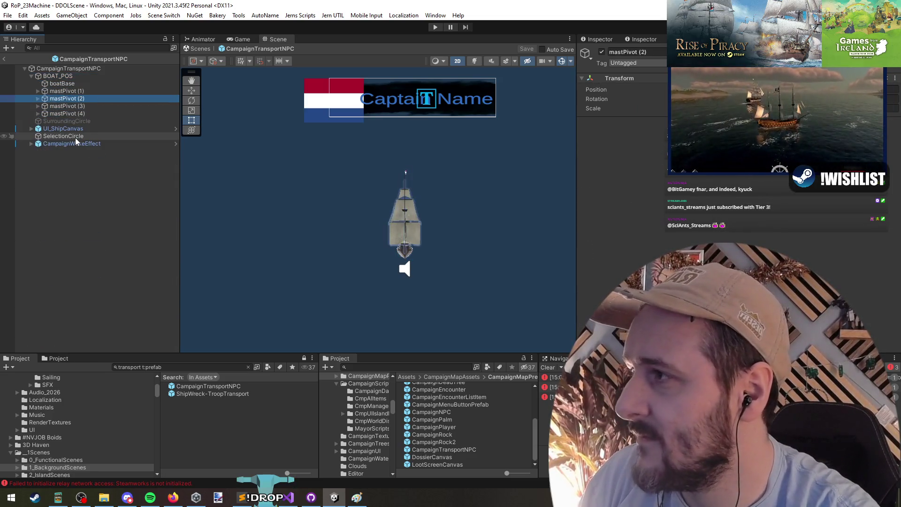
key("Up")
key("Up")
key("Up")
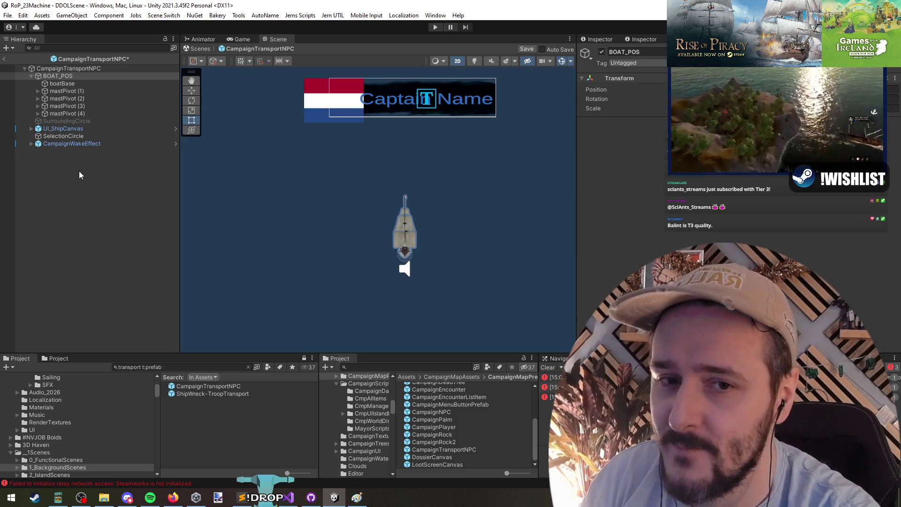
- Save the CampaignTransportNPC prefab with Ctrl+S and exit Prefab Mode to DDOLScene
left_click(80, 175)
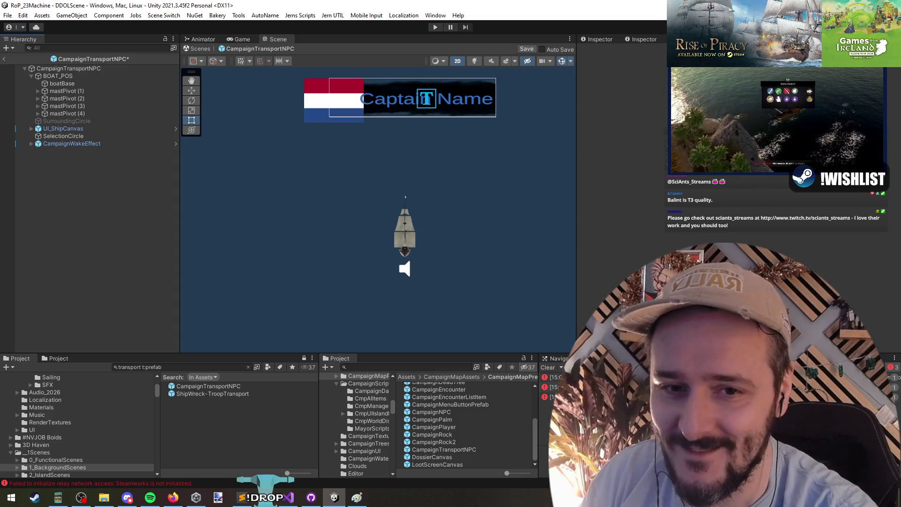
left_click(680, 234)
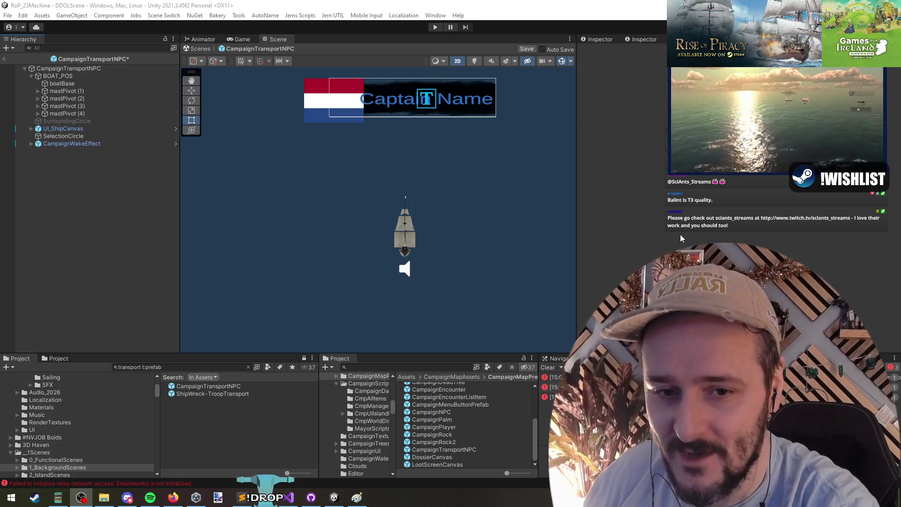
left_click(181, 216)
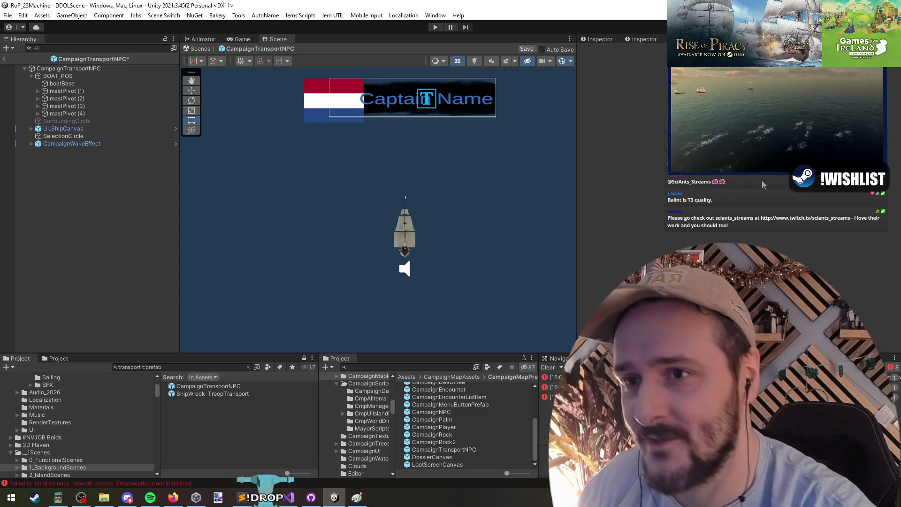
key("ctrl+s")
left_click(5, 60)
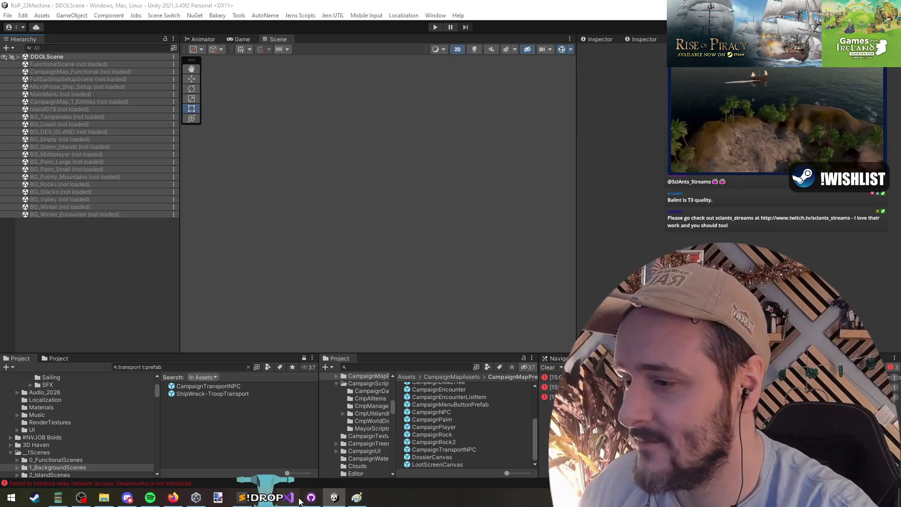
- Check the Crew Weight tooltip line in the code editor, then return to Unity
left_click(291, 498)
left_click(330, 210)
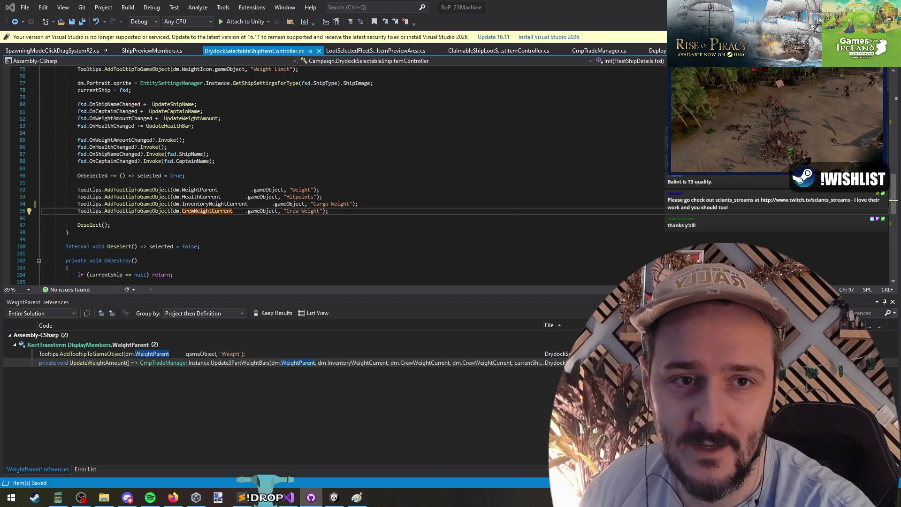
key("alt+Tab")
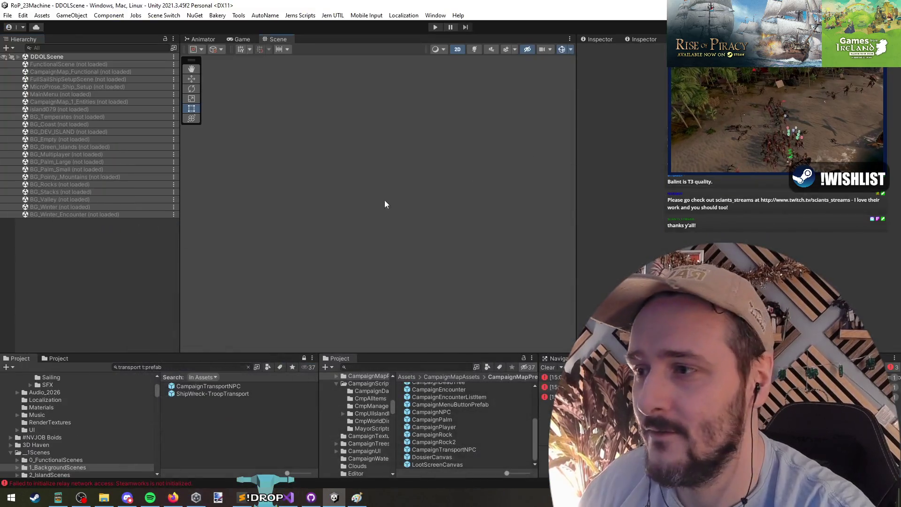
- Peek into ShipWreck-TroopTransport, then reopen CampaignTransportNPC and select its UI_ShipCanvas
double_click(226, 396)
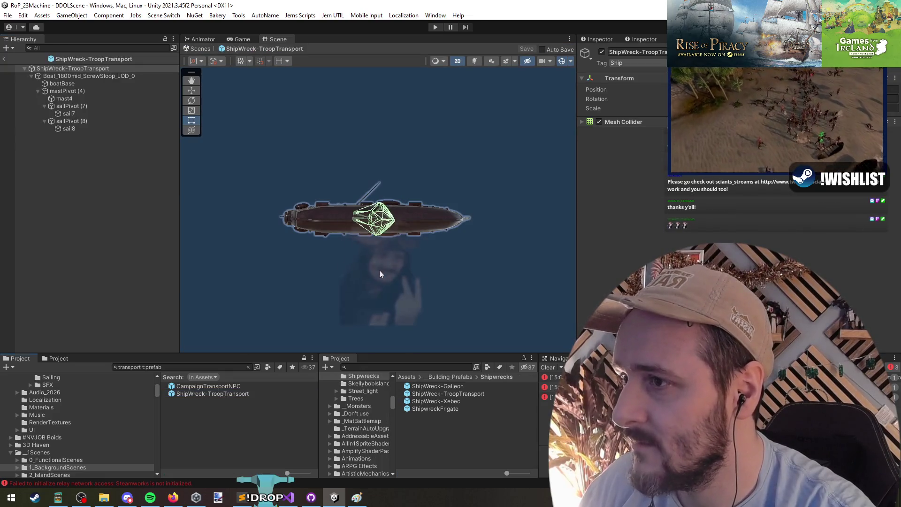
left_click(3, 59)
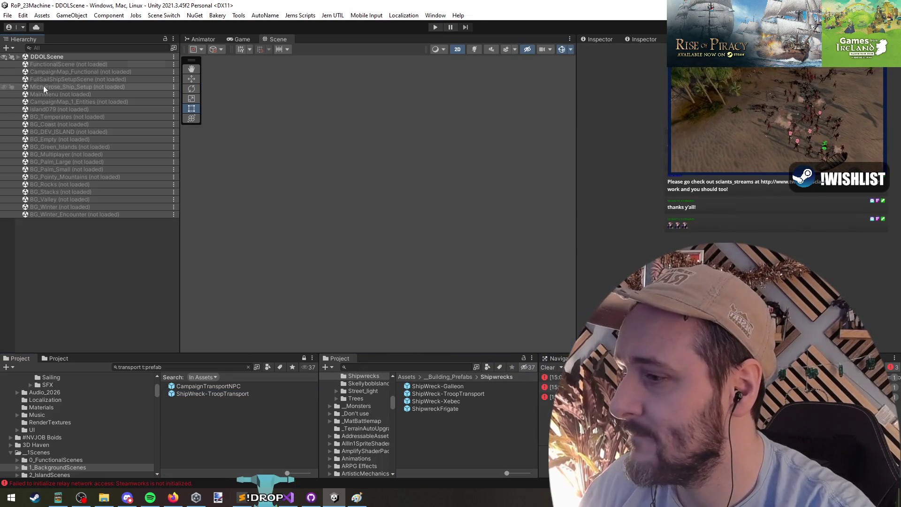
double_click(215, 386)
left_click(389, 121)
left_click_drag(390, 121, 378, 172)
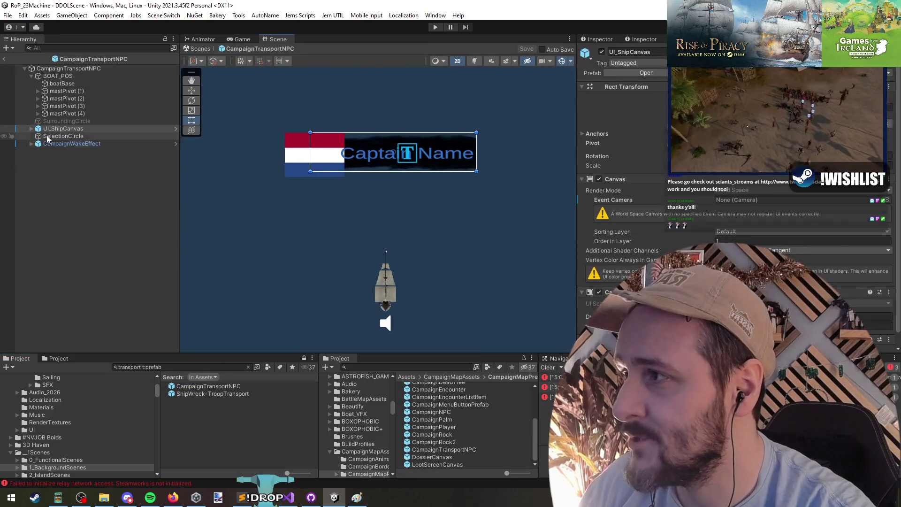
- Browse UI_ShipCanvas's children, including SelectionCircle, FullBKG and FlagImg, in the Hierarchy
left_click(80, 144)
left_click(81, 131)
left_click(83, 137)
left_click(86, 141)
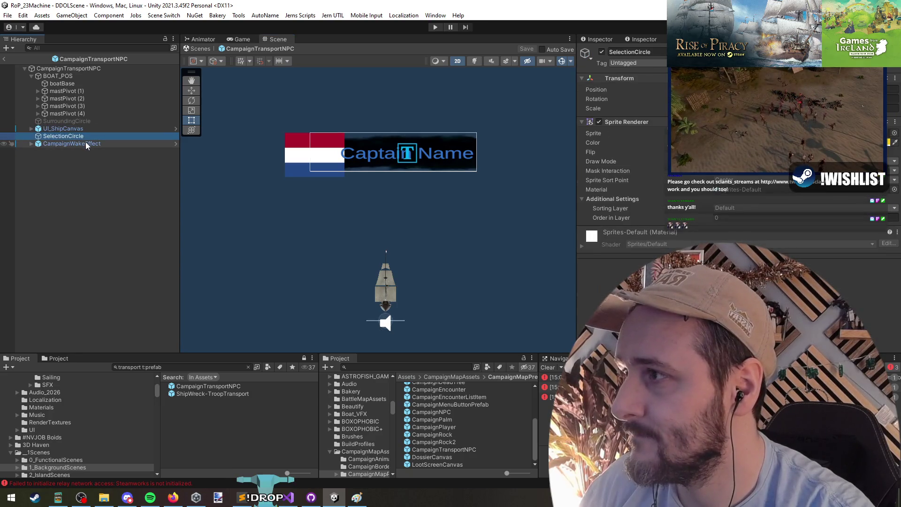
left_click(81, 128)
key("Right")
left_click(84, 136)
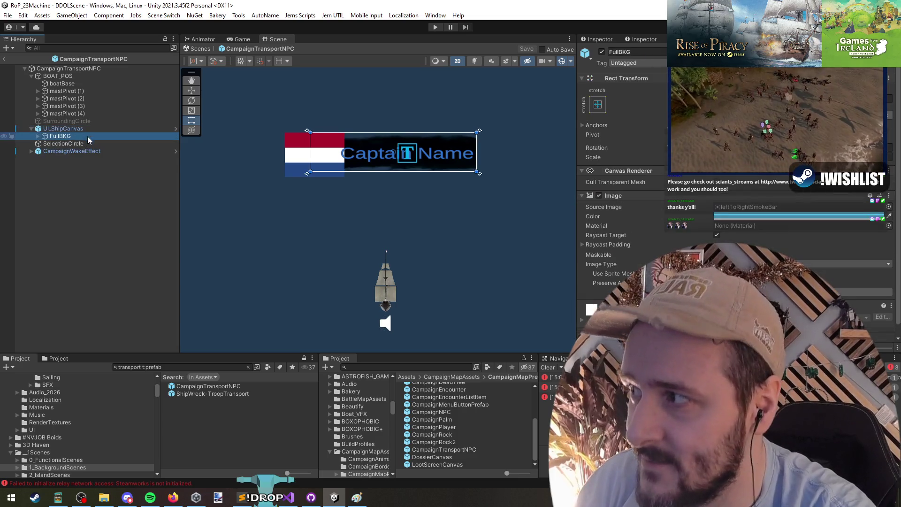
key("Down")
key("Down")
key("Up")
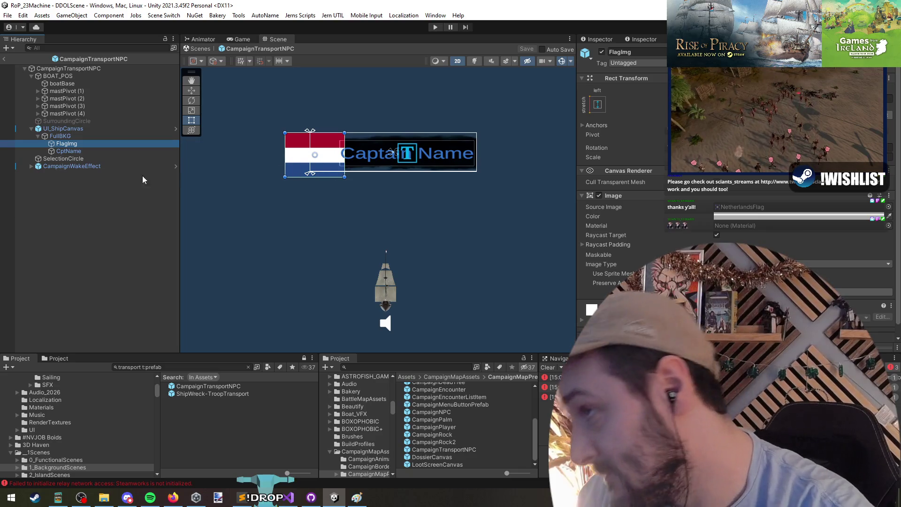
right_click(83, 136)
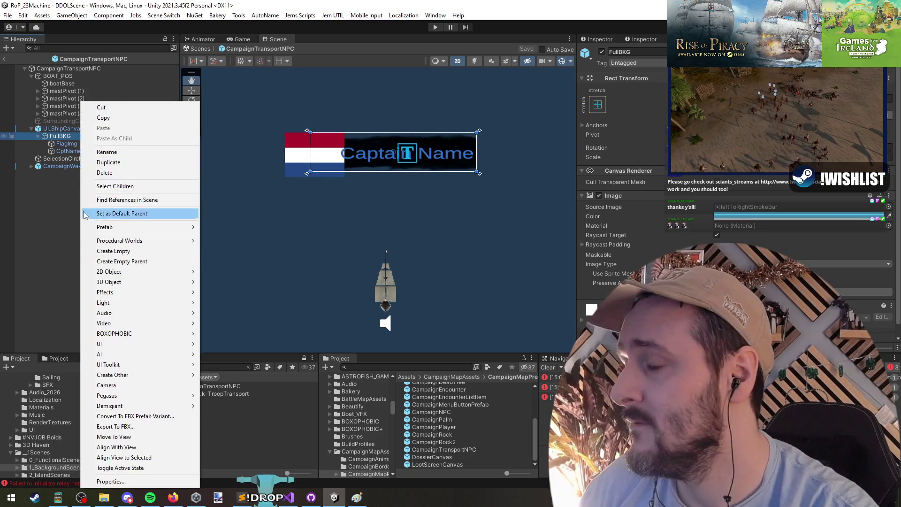
- Unpack UI_ShipCanvas from its prefab and rename it UI_TransportShipCanvas
left_click(27, 208)
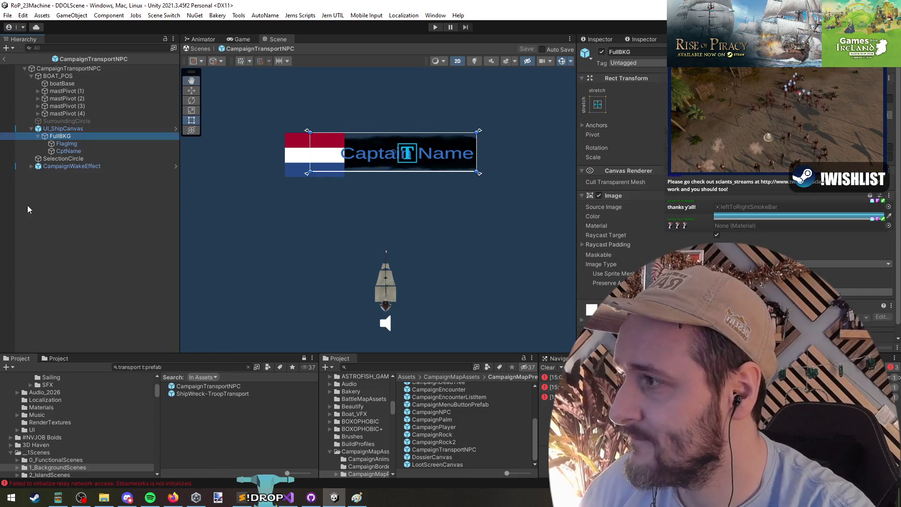
left_click(73, 130)
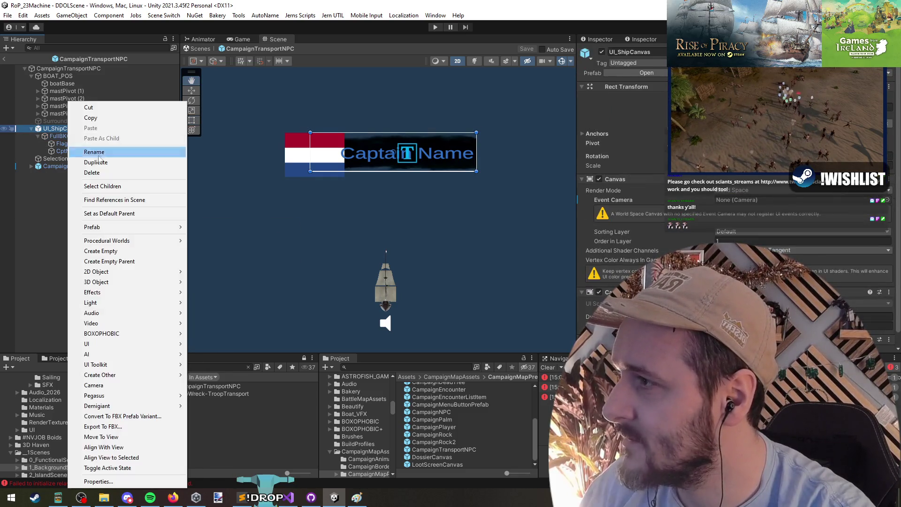
right_click(73, 133)
mouse_move(113, 228)
left_click(241, 269)
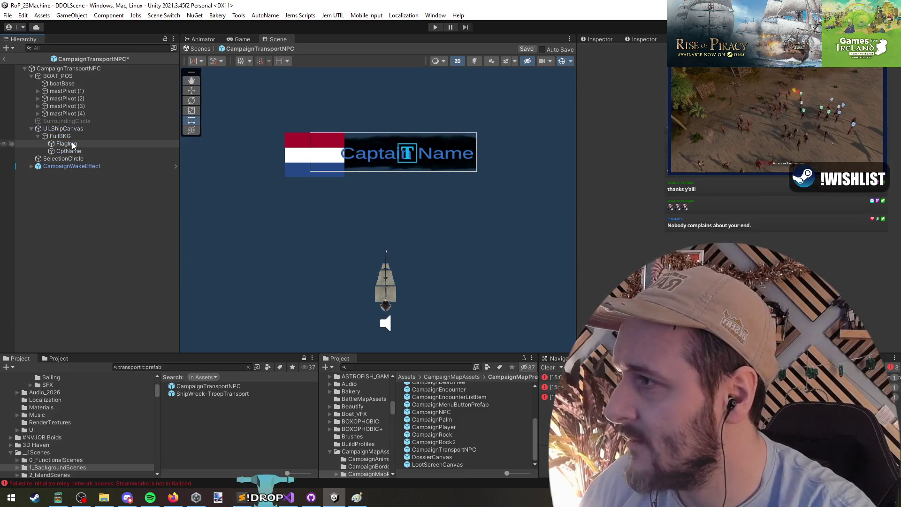
key("F2")
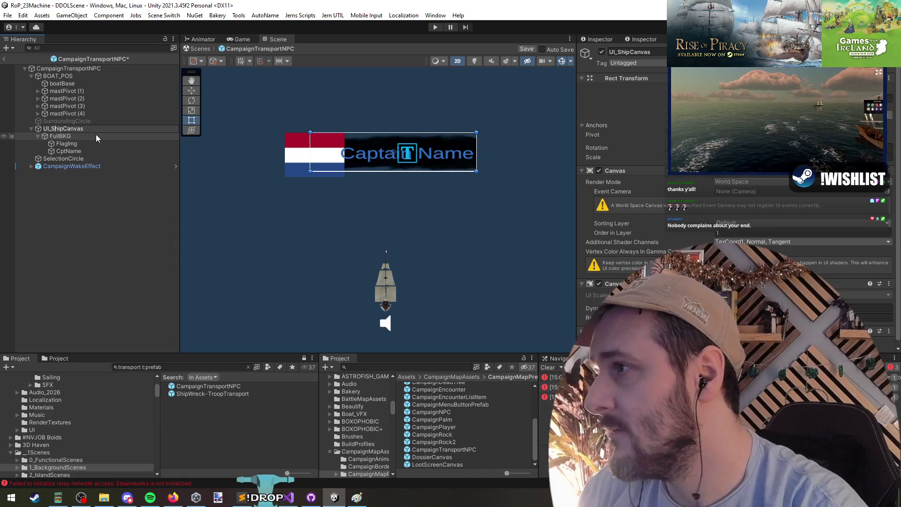
type("Transport")
key("Return")
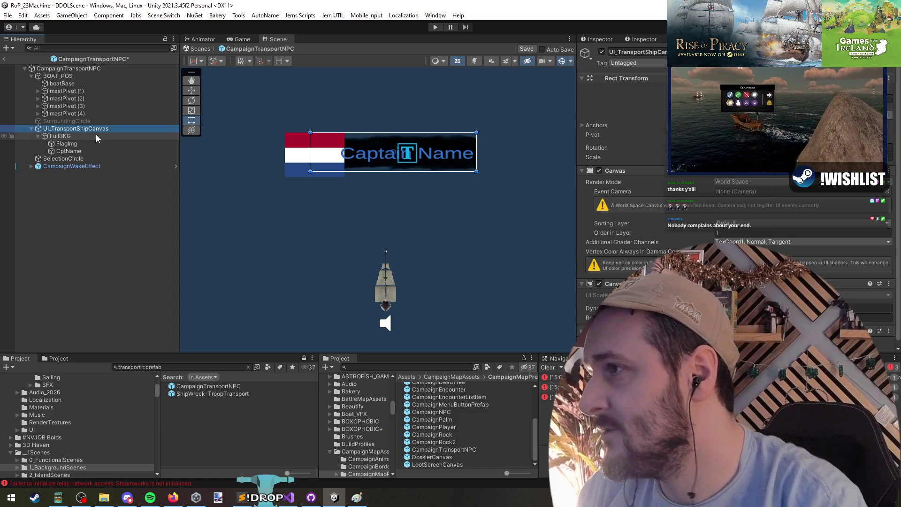
left_click(95, 136)
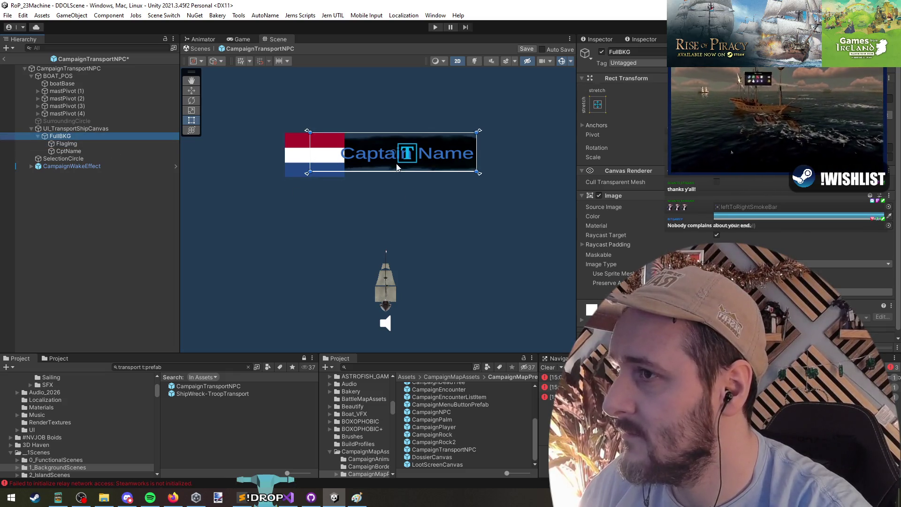
left_click(68, 144)
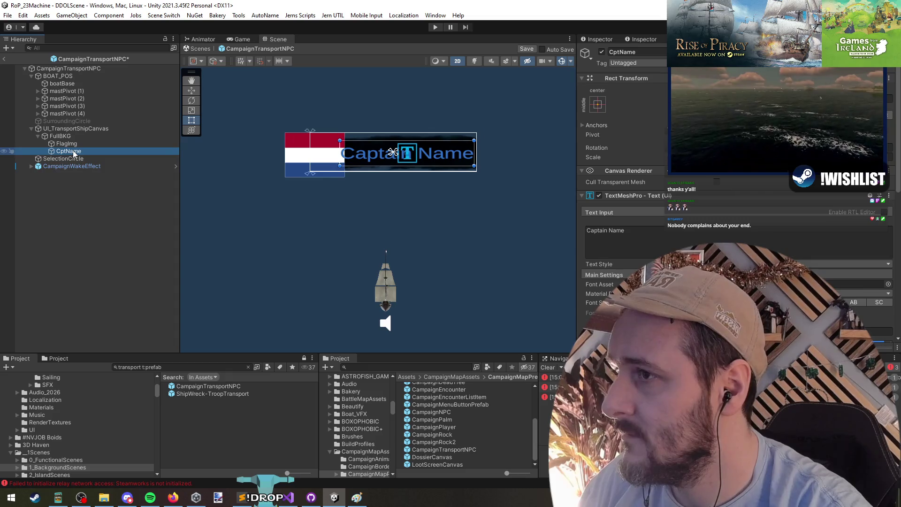
- Create a UI Image under FullBKG, anchored middle-left
right_click(71, 136)
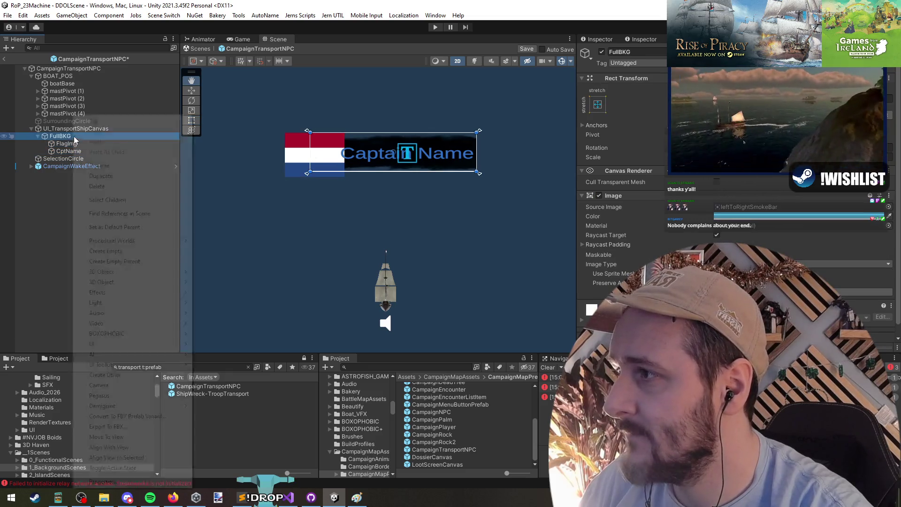
mouse_move(128, 345)
left_click(213, 199)
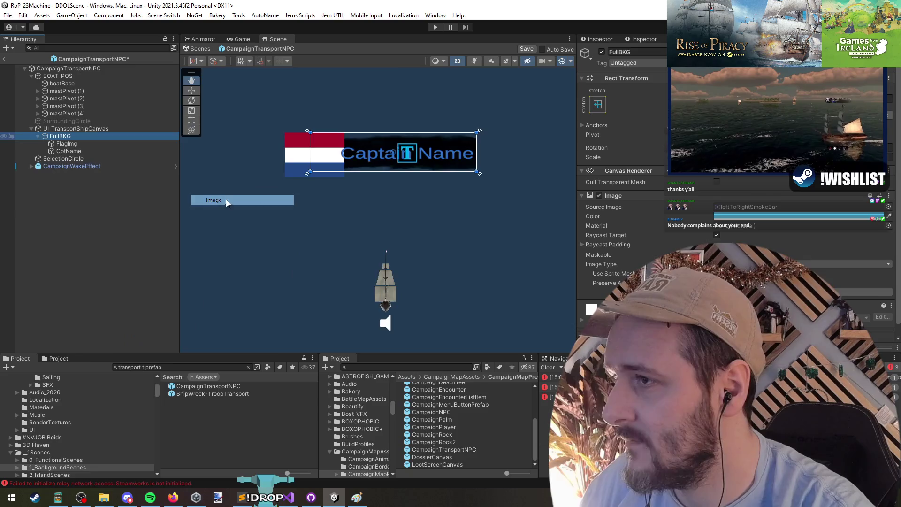
left_click(598, 104)
left_click(631, 201)
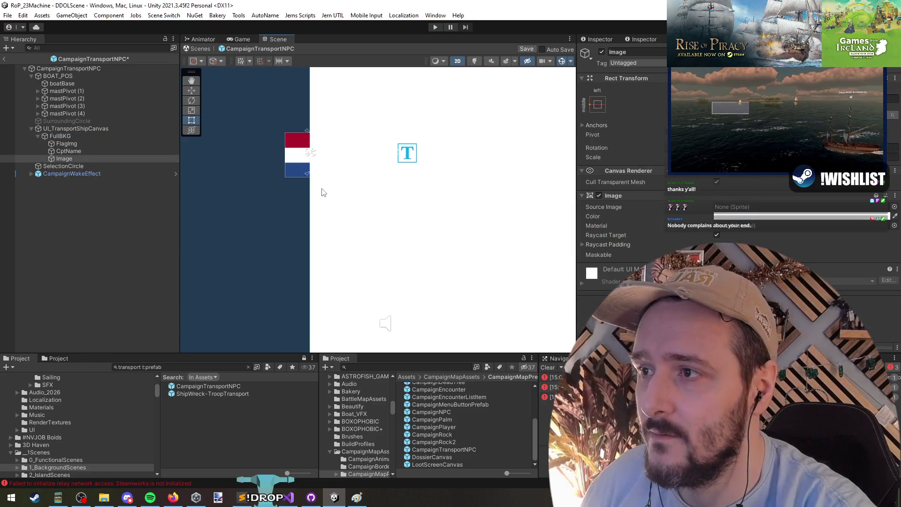
key("f")
left_click_drag(275, 210, 284, 207)
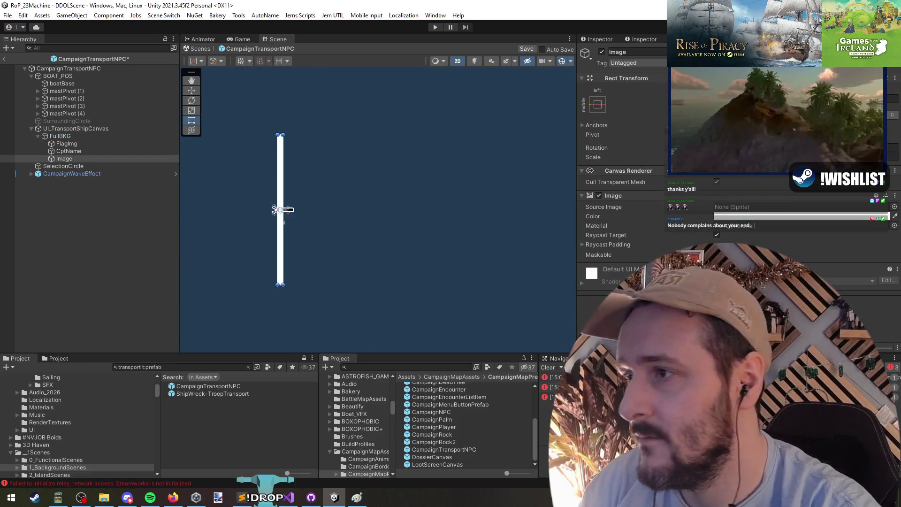
- Check FullBKG's children: FlagImg, CptName and the new Image
left_click(70, 136)
left_click(80, 144)
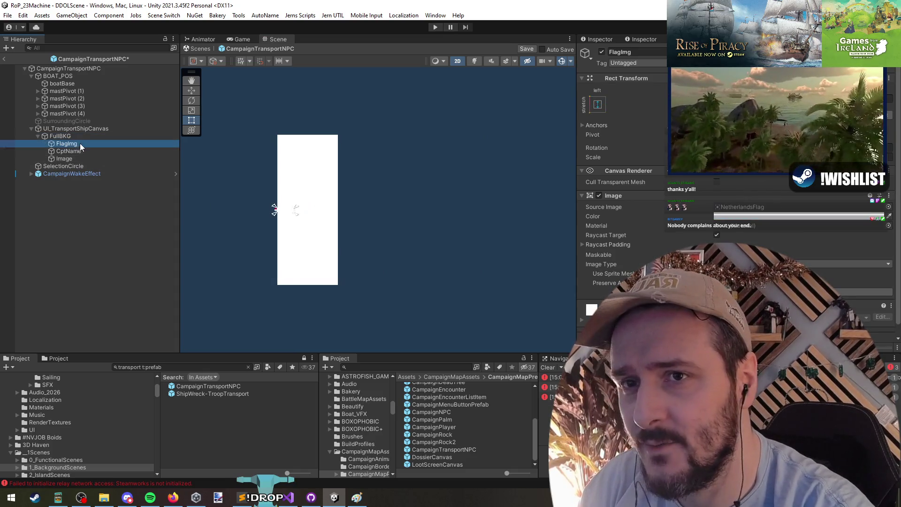
left_click(83, 150)
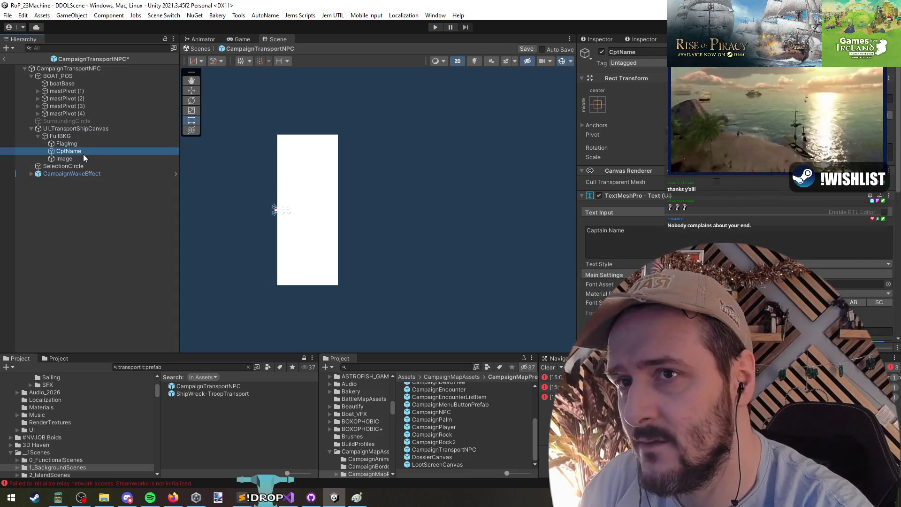
left_click(84, 157)
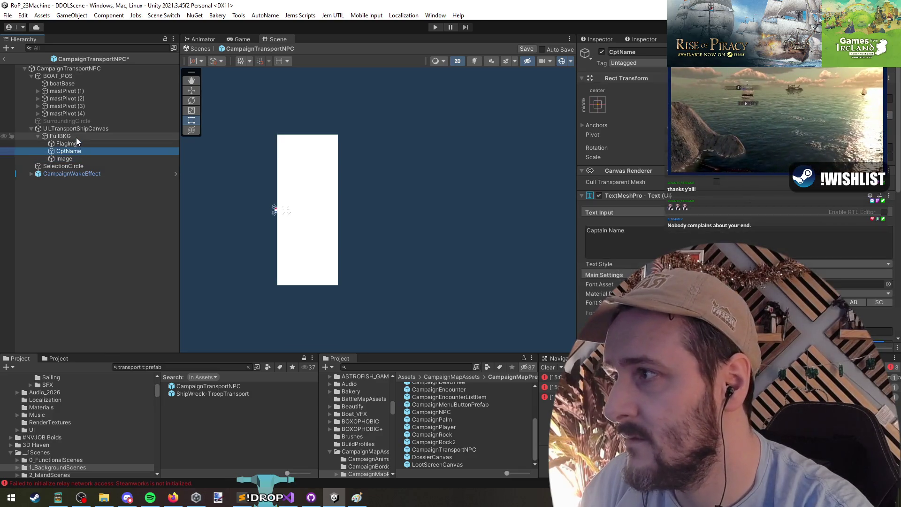
left_click(76, 129)
left_click(102, 158)
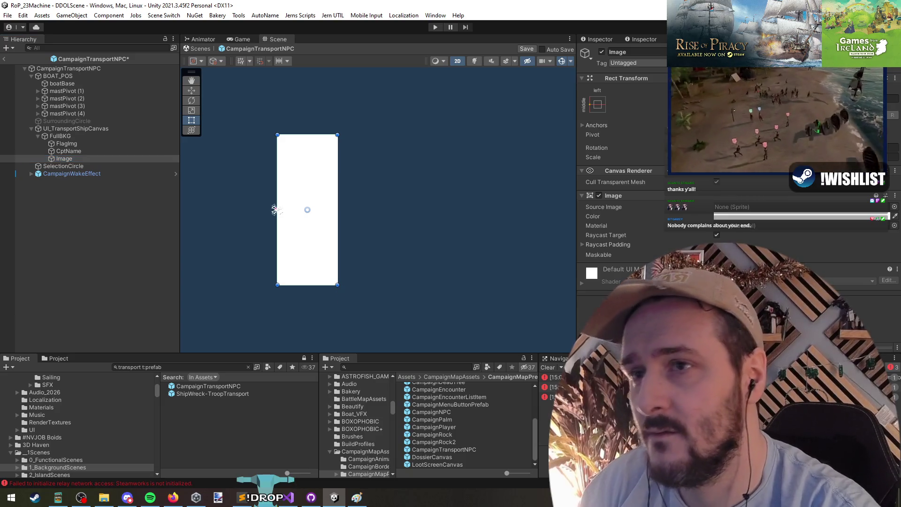
- Resize the white Image into a small square and move it left of the name bar
left_click(276, 210)
mouse_move(276, 210)
left_mouse_down()
mouse_move(340, 227)
mouse_move(305, 221)
left_mouse_up()
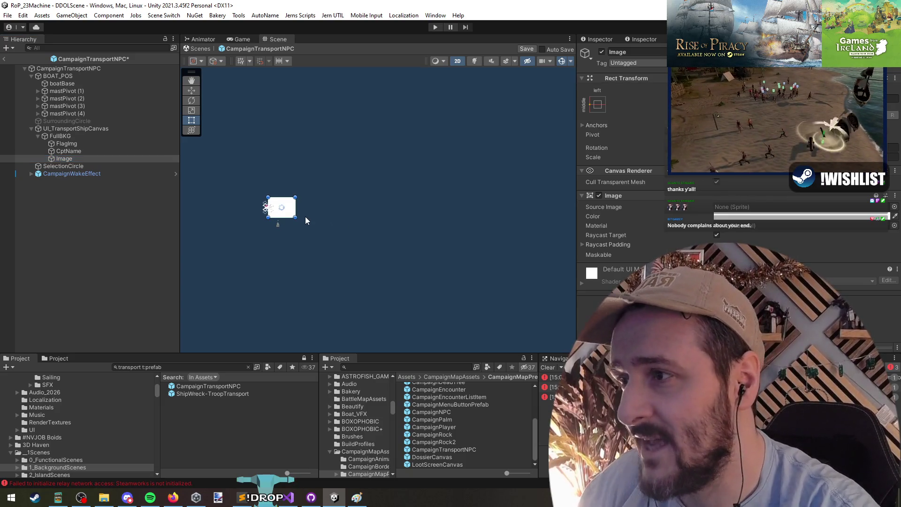
key("f")
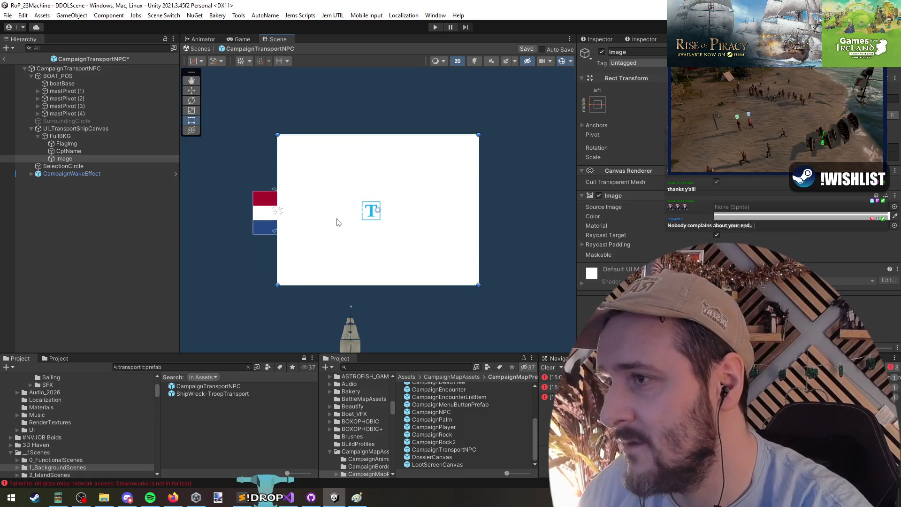
mouse_move(400, 210)
left_mouse_down()
mouse_move(185, 214)
mouse_move(242, 211)
mouse_move(195, 209)
left_mouse_up()
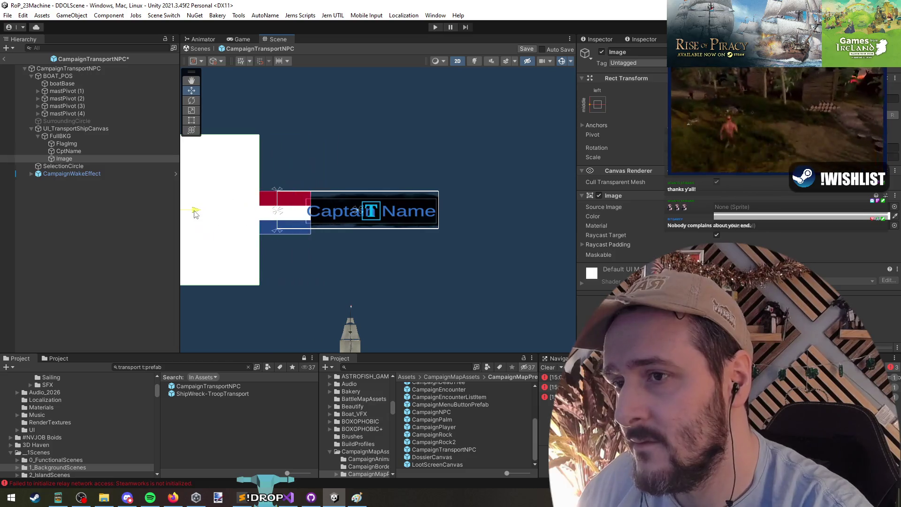
left_click(74, 129)
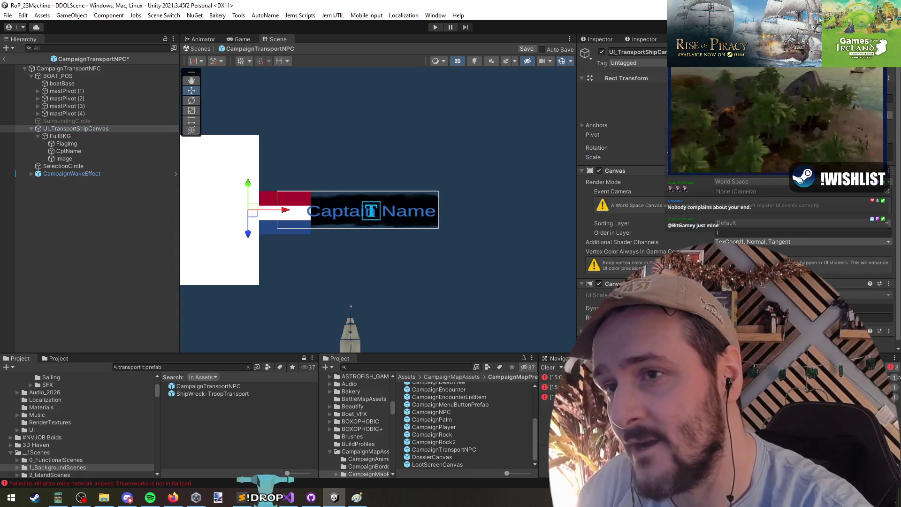
scroll(514, 194, "down", 5)
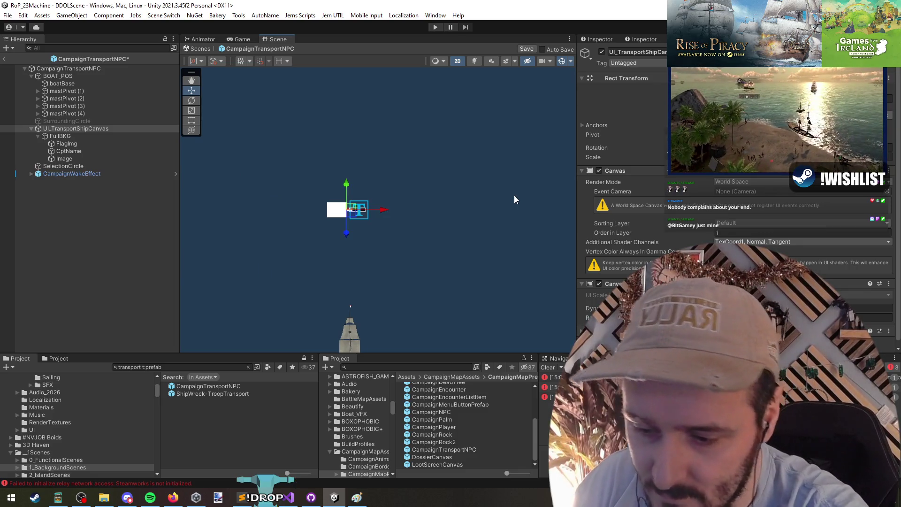
scroll(370, 216, "up", 2)
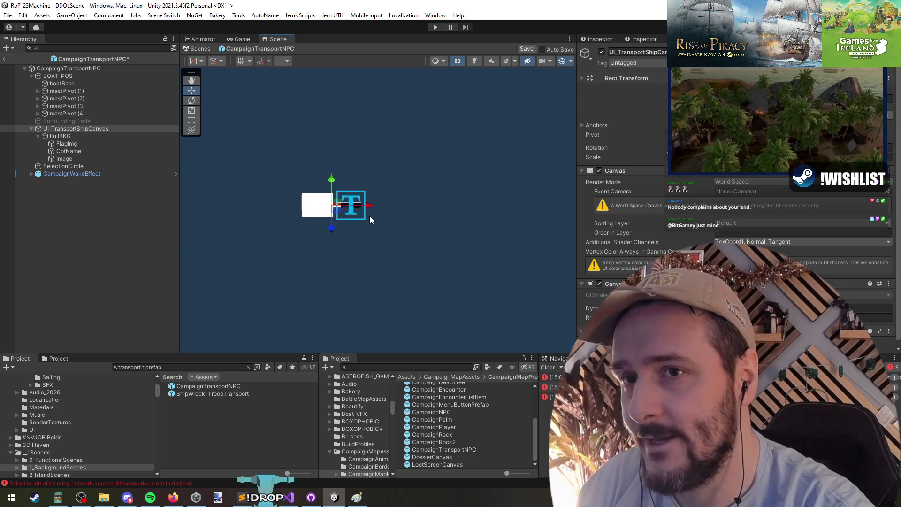
scroll(370, 216, "down", 3)
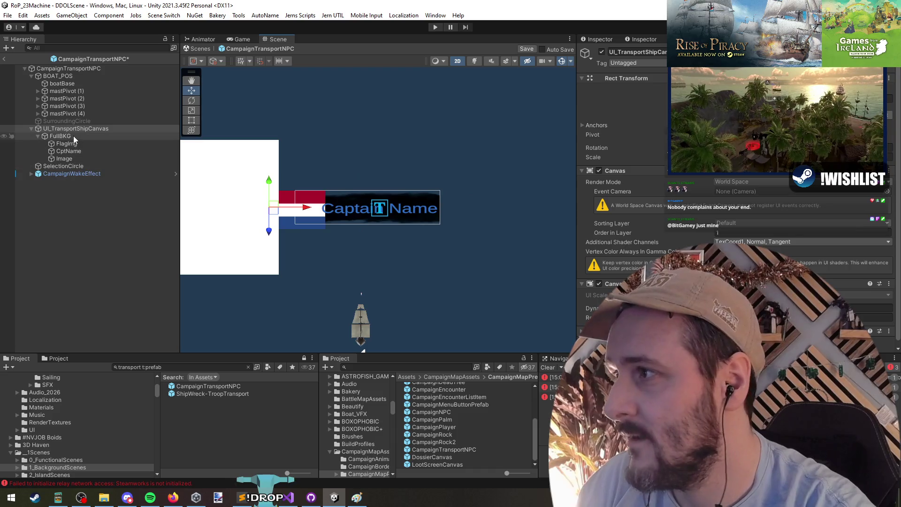
left_click(77, 158)
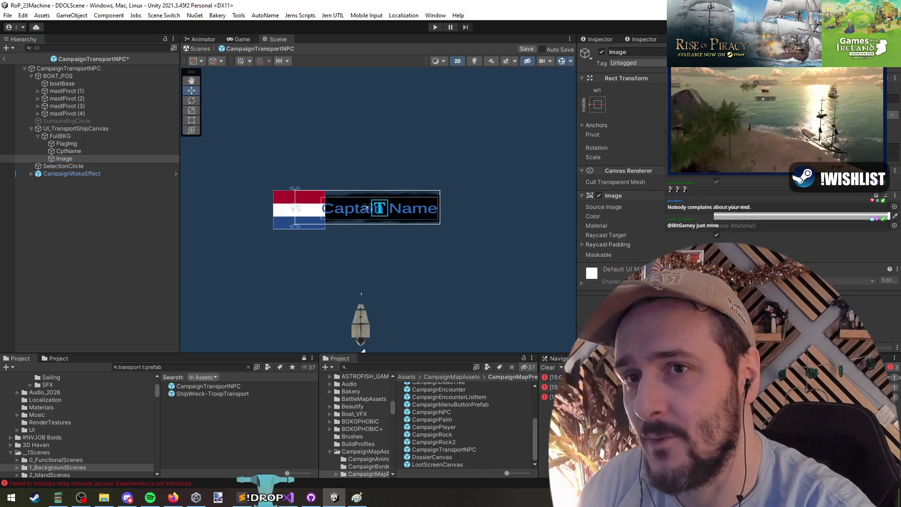
- Re-anchor the white Image square and slide it over the flag
left_click_drag(389, 197, 523, 184)
scroll(282, 187, "down", 2)
scroll(291, 211, "up", 4)
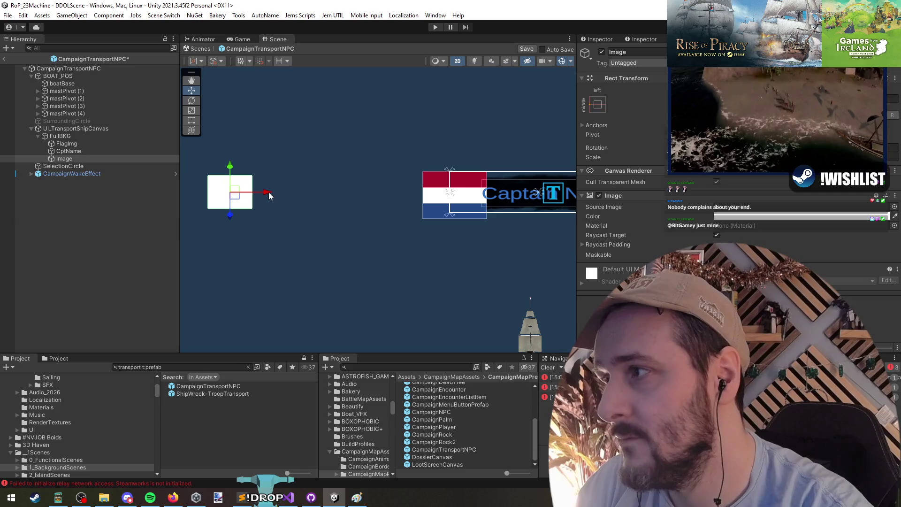
left_click(598, 104)
left_click(632, 199)
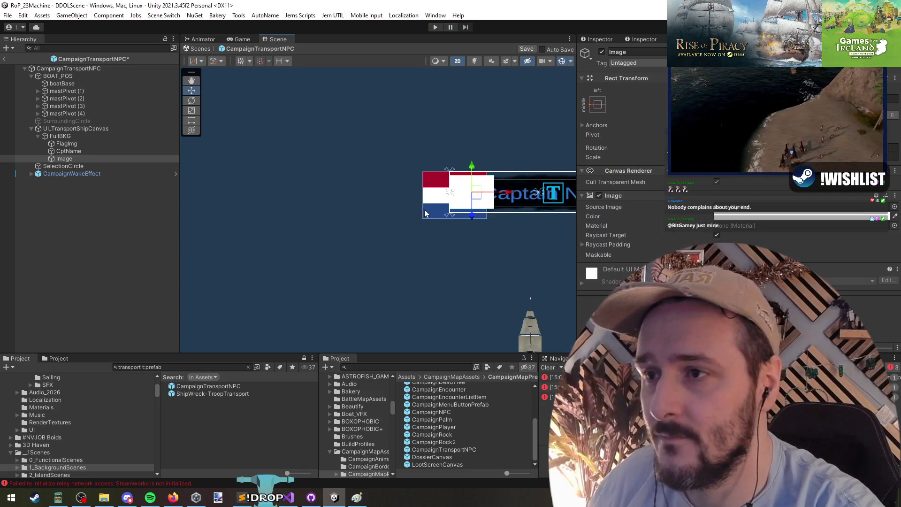
key("w")
key("f")
mouse_move(406, 192)
left_mouse_down()
mouse_move(371, 192)
mouse_move(386, 201)
left_mouse_up()
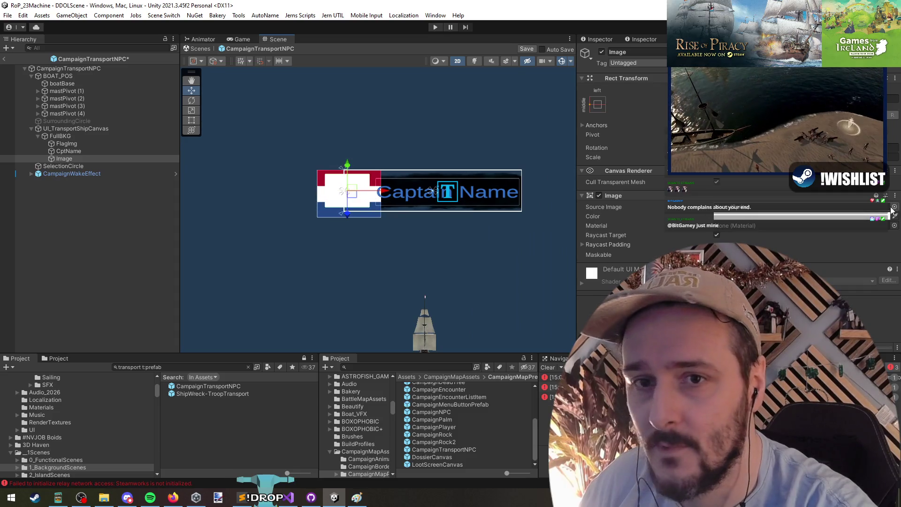
- Give the Image the CenterBkgCircle sprite
left_click(894, 208)
type("circle")
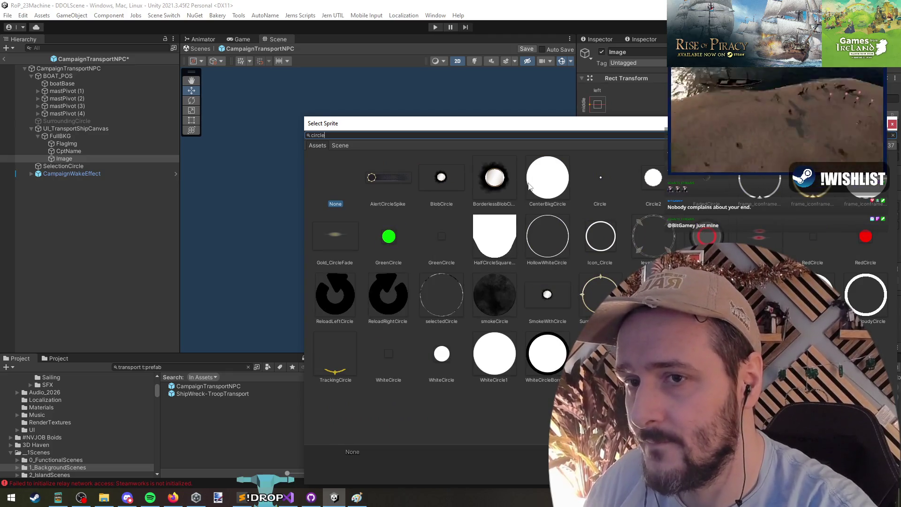
double_click(545, 184)
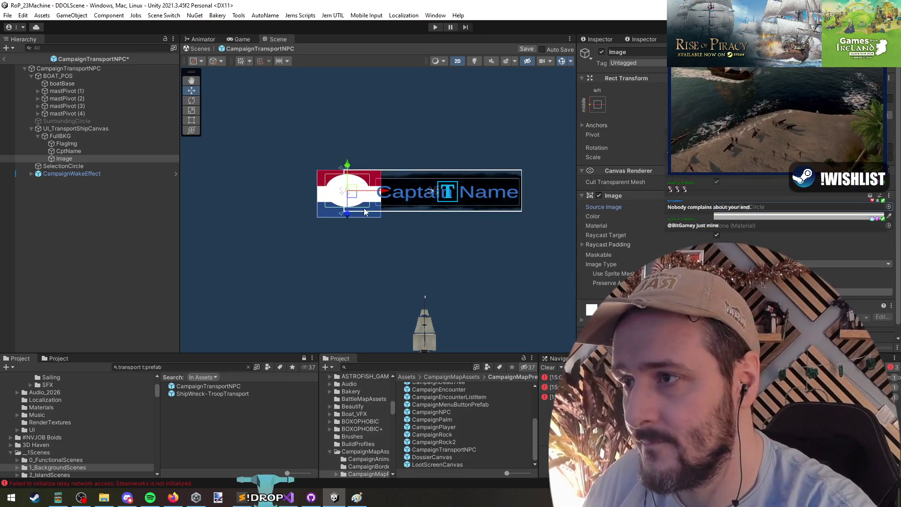
scroll(347, 209, "up", 2)
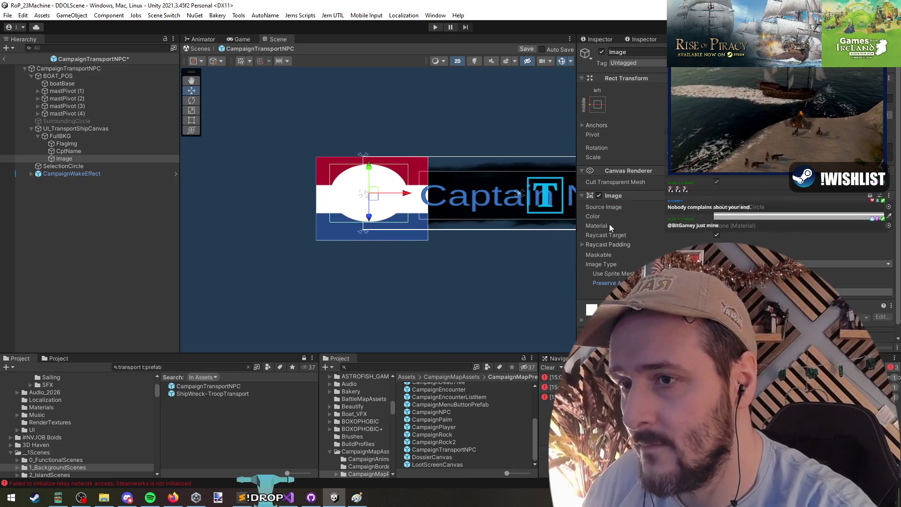
scroll(619, 155, "down", 1)
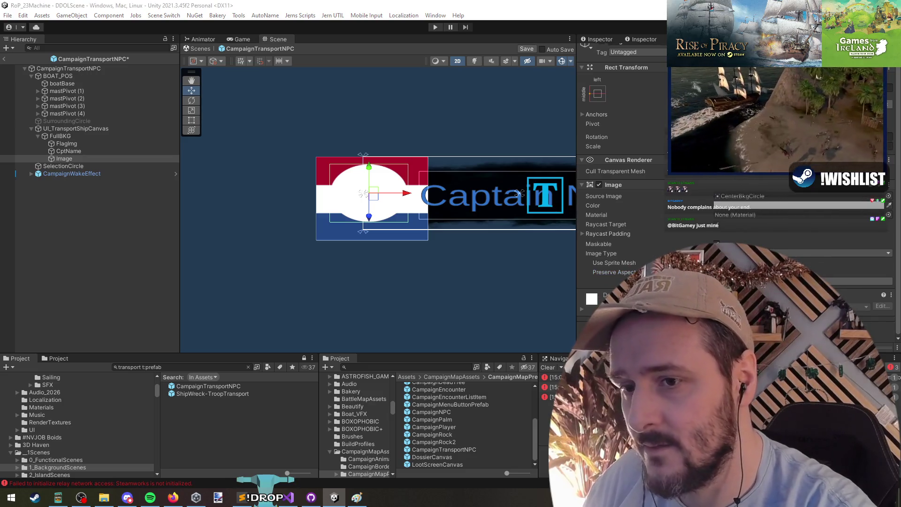
- Parent FlagImg under the circle Image and frame the banner
left_click_drag(66, 144, 74, 160)
double_click(74, 153)
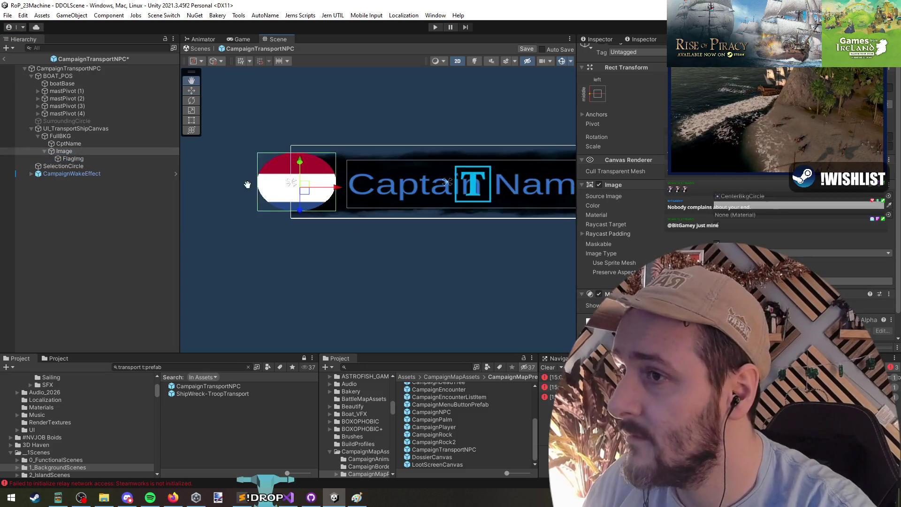
left_click(79, 158)
left_click_drag(417, 245, 442, 254)
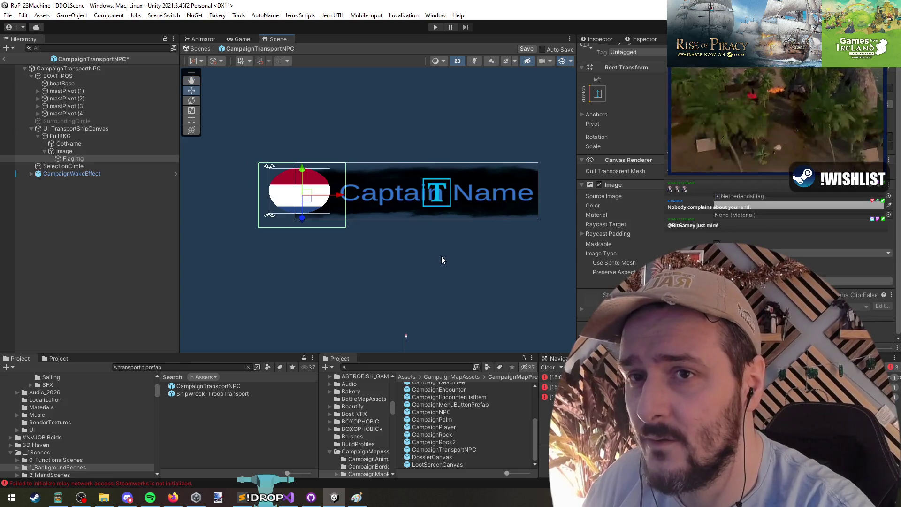
- Inspect the canvas objects and FlagImg's Preserve Aspect setting
left_click(72, 154)
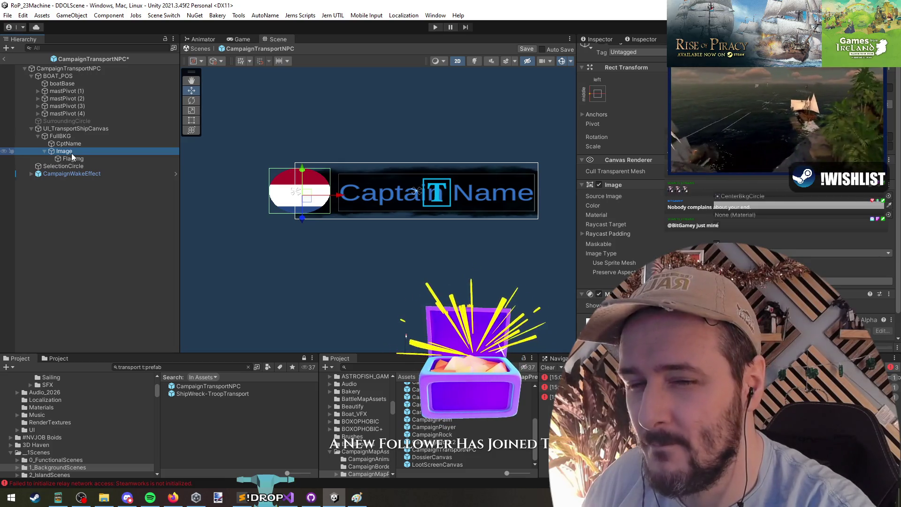
left_click(69, 144)
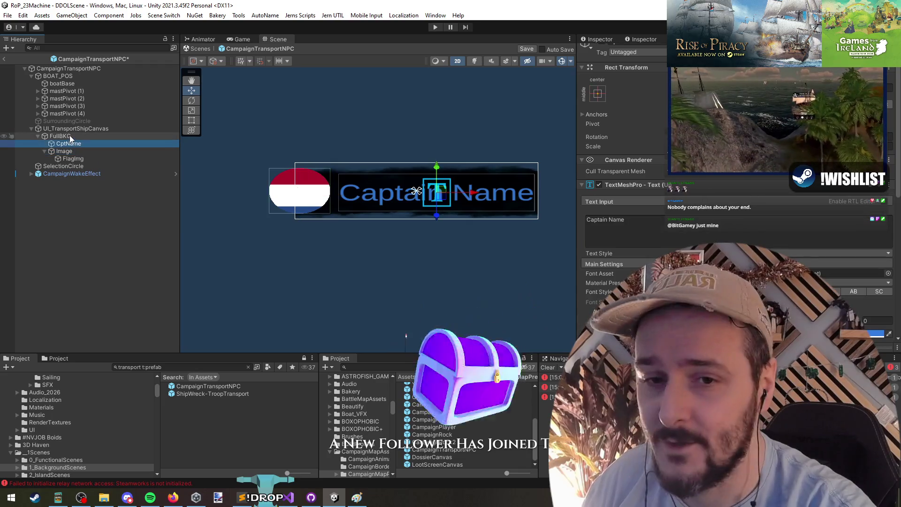
left_click(61, 136)
left_click(75, 128)
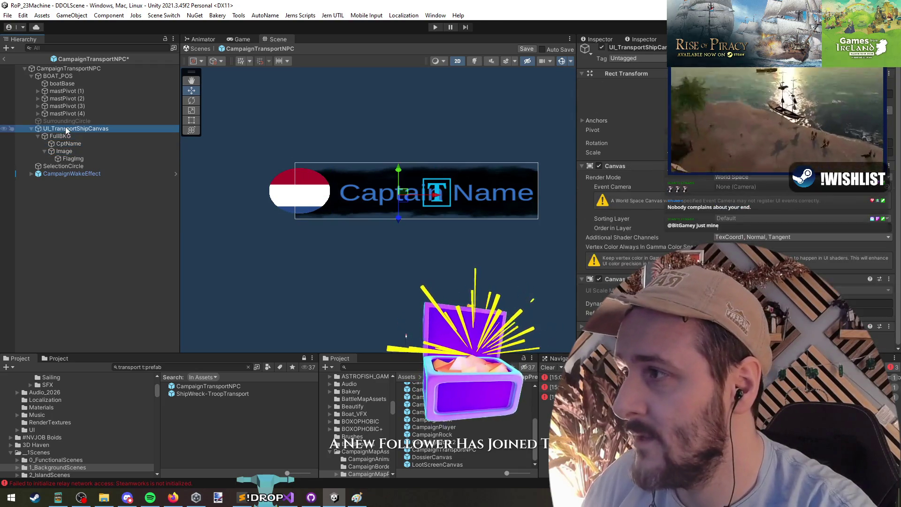
left_click(75, 136)
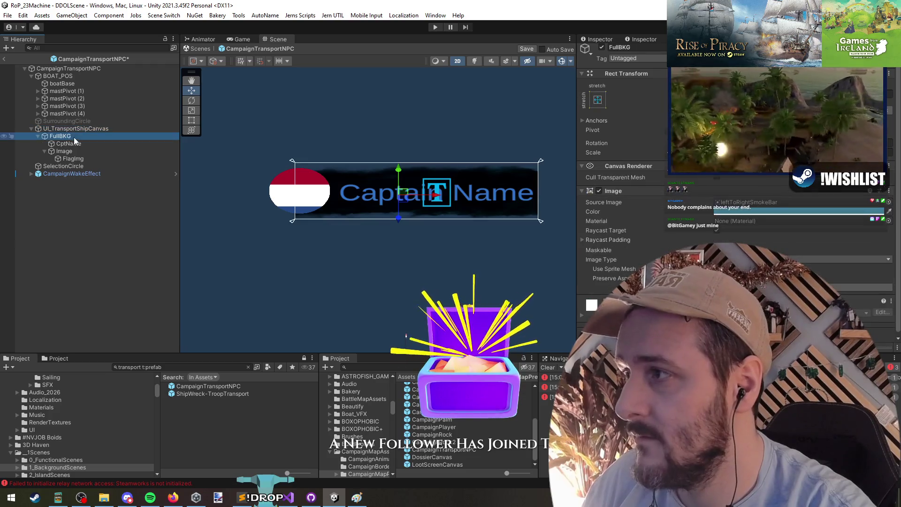
left_click(81, 144)
left_click(86, 159)
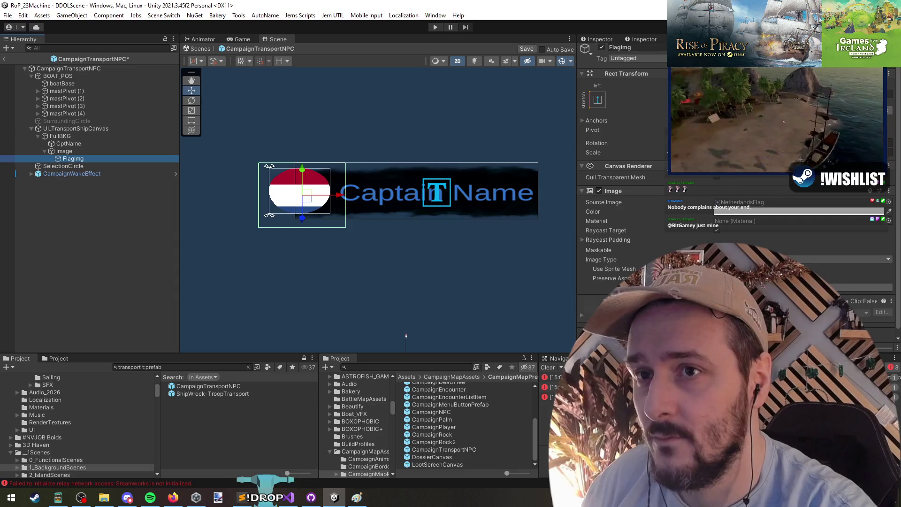
left_click(717, 278)
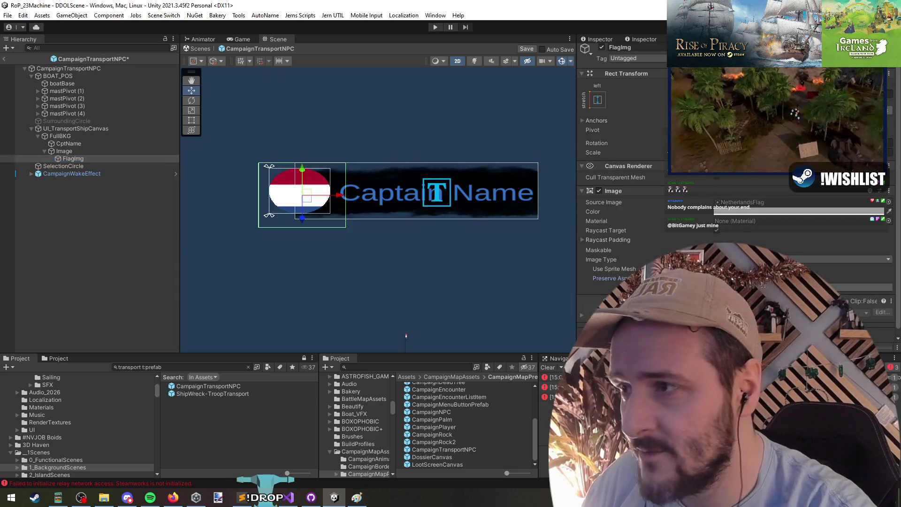
left_click(66, 152)
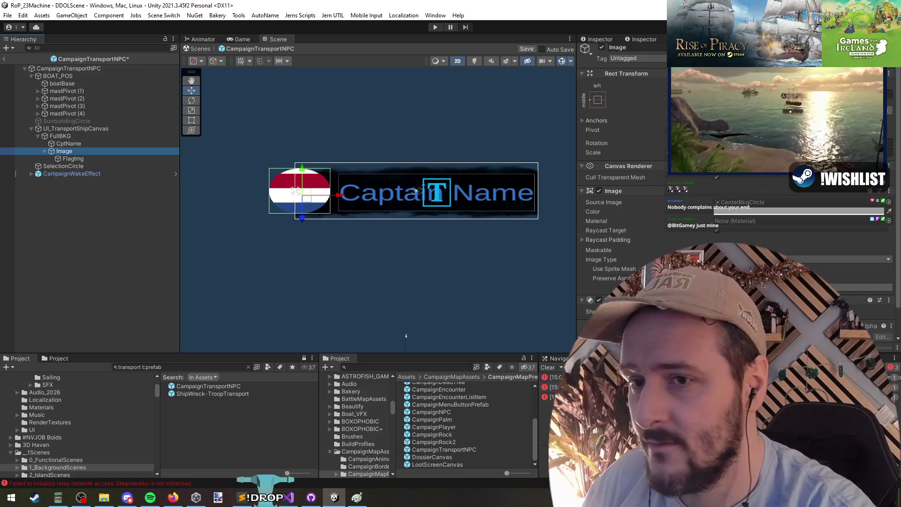
left_click(111, 160)
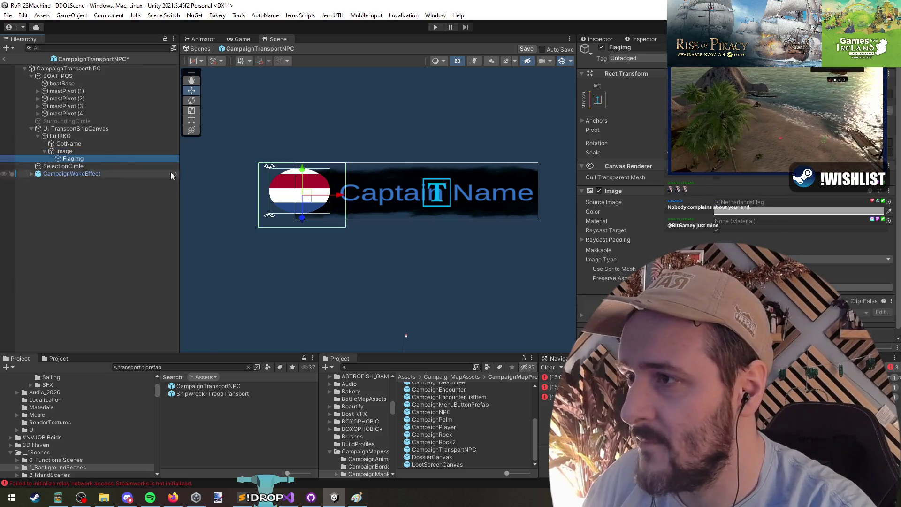
left_click(596, 280)
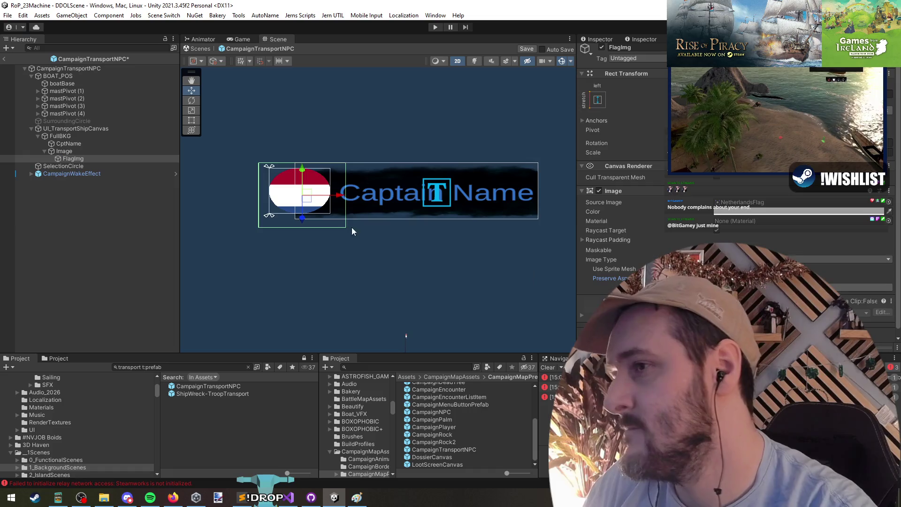
- Set FlagImg's anchor preset to stretch/stretch so it fills the circle
scroll(304, 175, "up", 4)
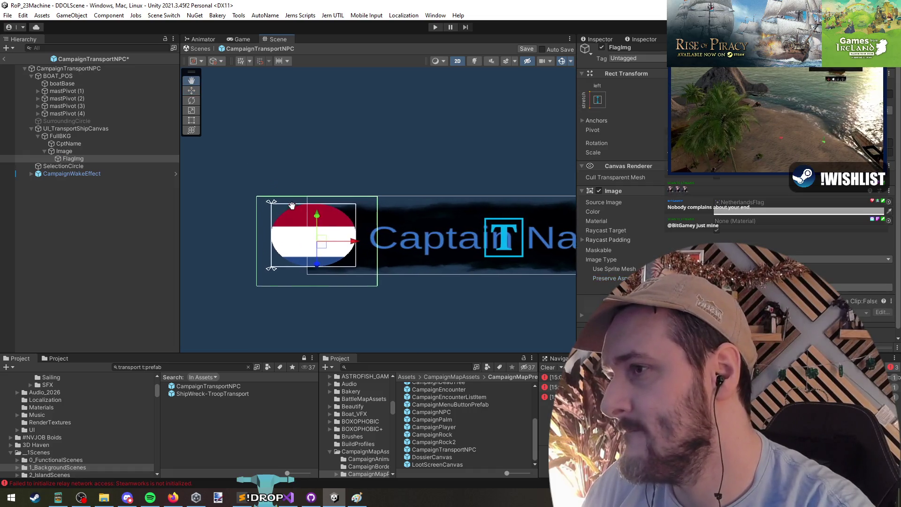
left_click(598, 99)
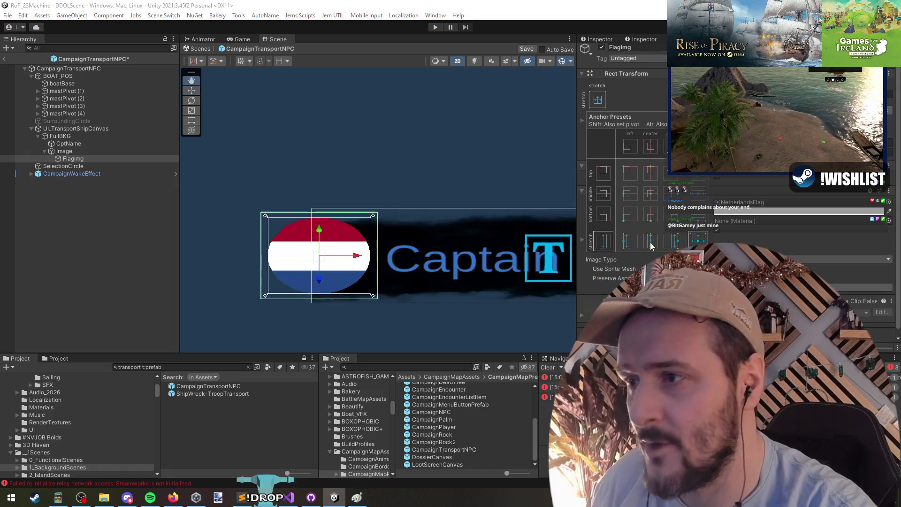
left_click(698, 240, "alt")
scroll(351, 242, "down", 2)
scroll(351, 242, "down", 2)
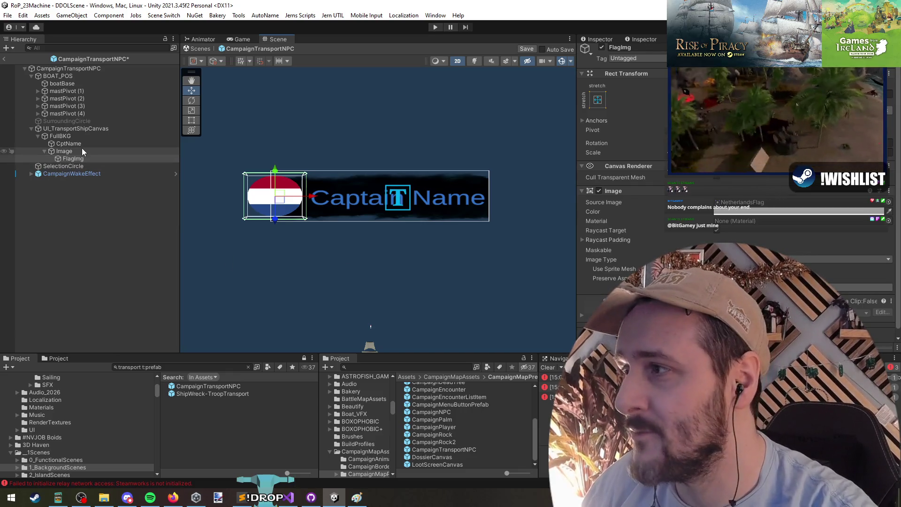
- Rename the circle Image object to Mask
left_click(82, 150)
key("F2")
type("Mask")
key("Return")
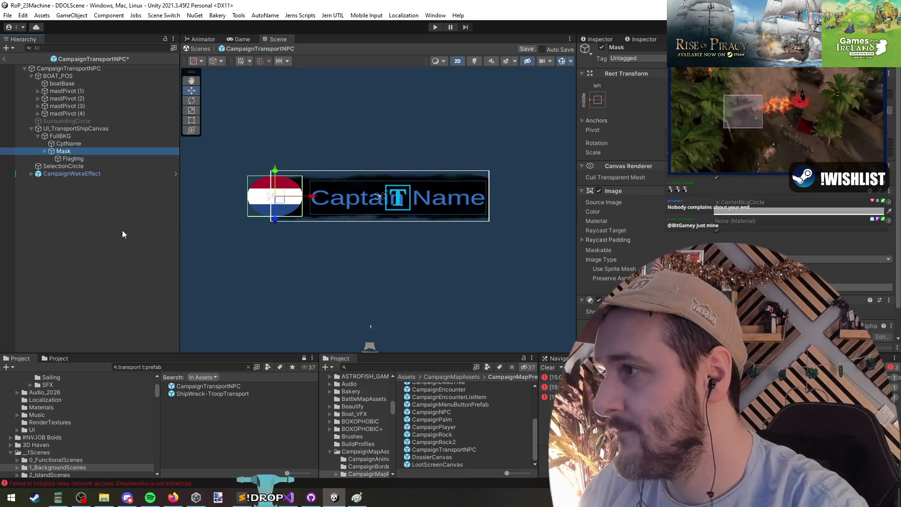
key("Down")
left_click(123, 223)
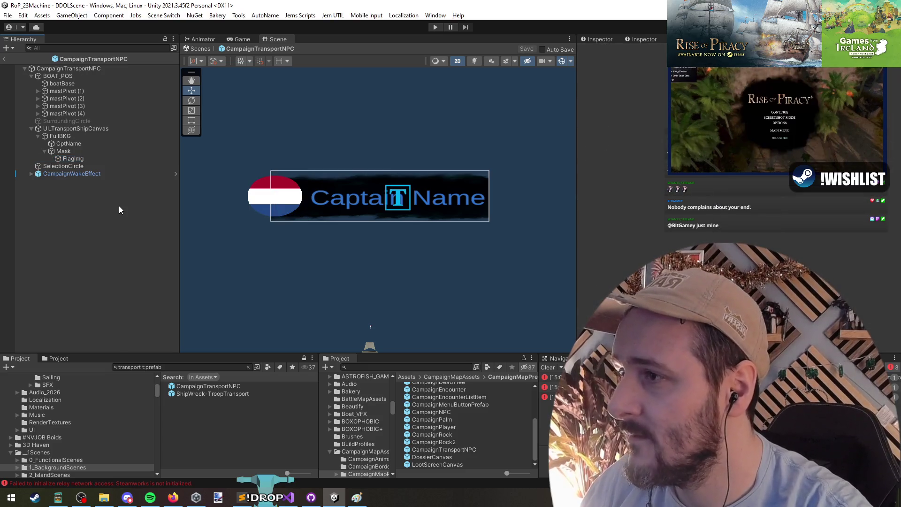
- Review CptName, Mask, FullBKG and SurroundingCircle, then exit Prefab Mode to DDOLScene
left_click(408, 199)
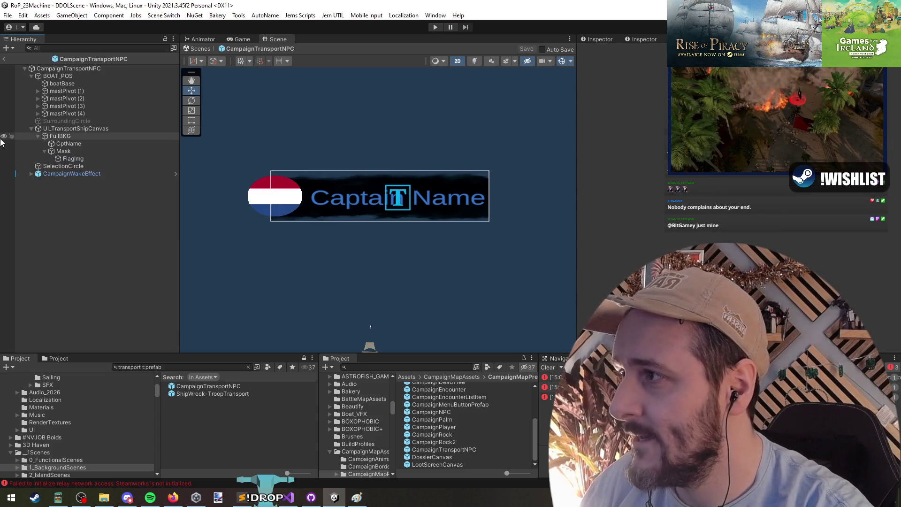
left_click(408, 198)
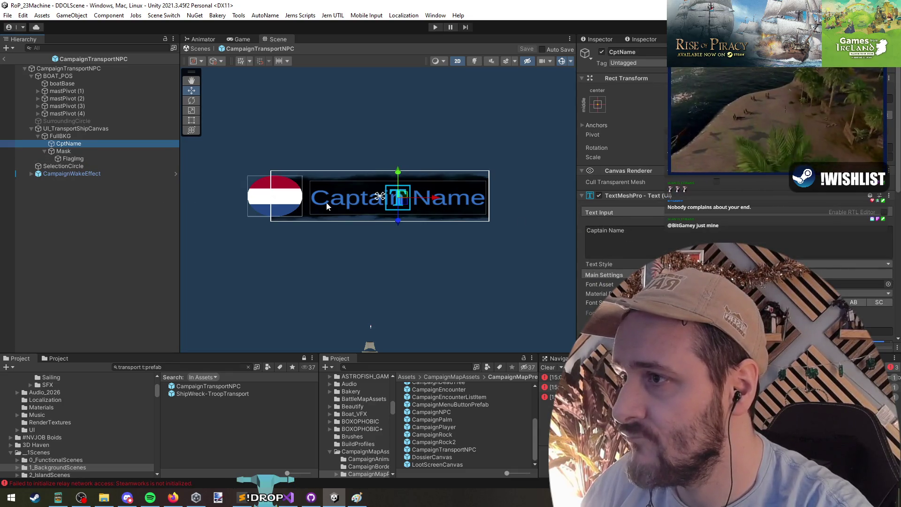
left_click(77, 151)
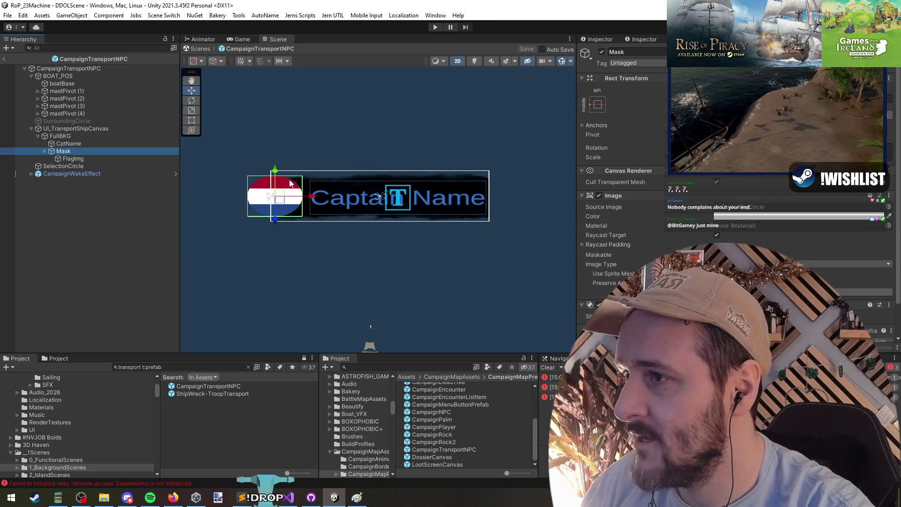
left_click(61, 136)
left_click(69, 122)
left_click(81, 184)
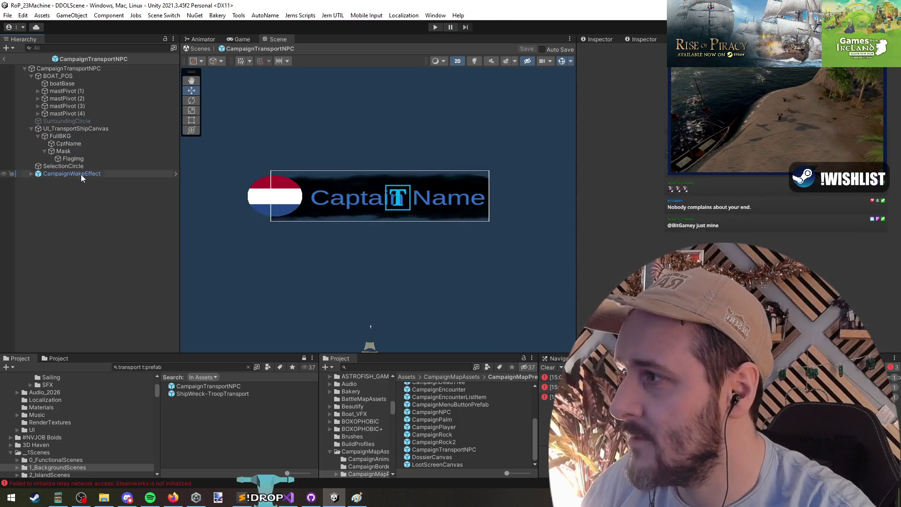
left_click(3, 59)
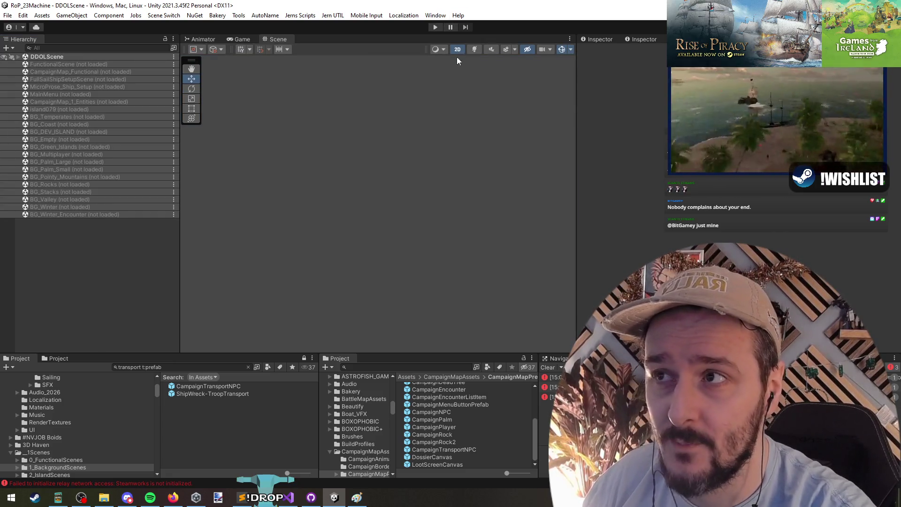
- Enter Play mode with Ctrl+P and start a game from the Rise of Piracy main menu
key("ctrl+p")
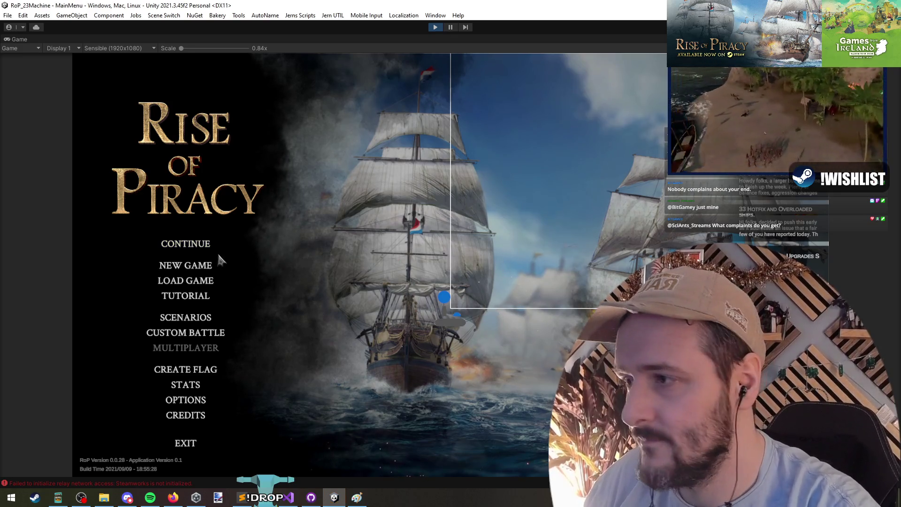
left_click(233, 245)
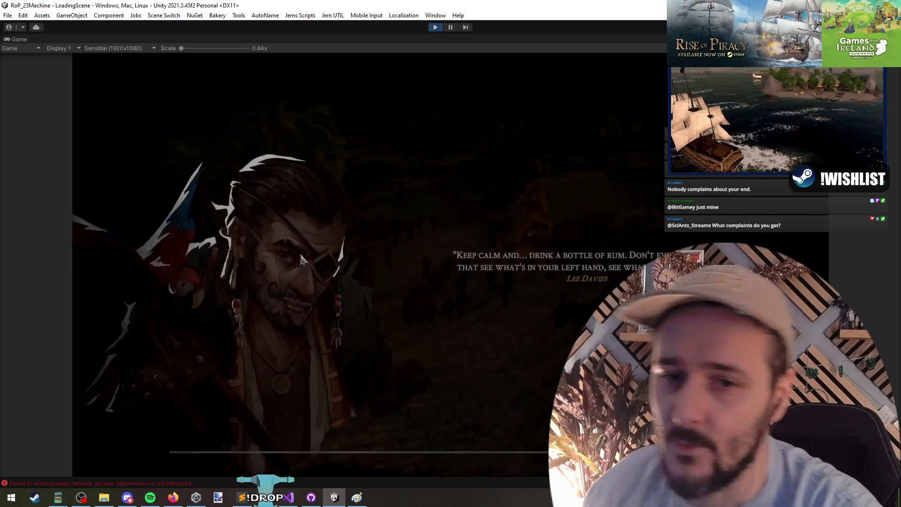